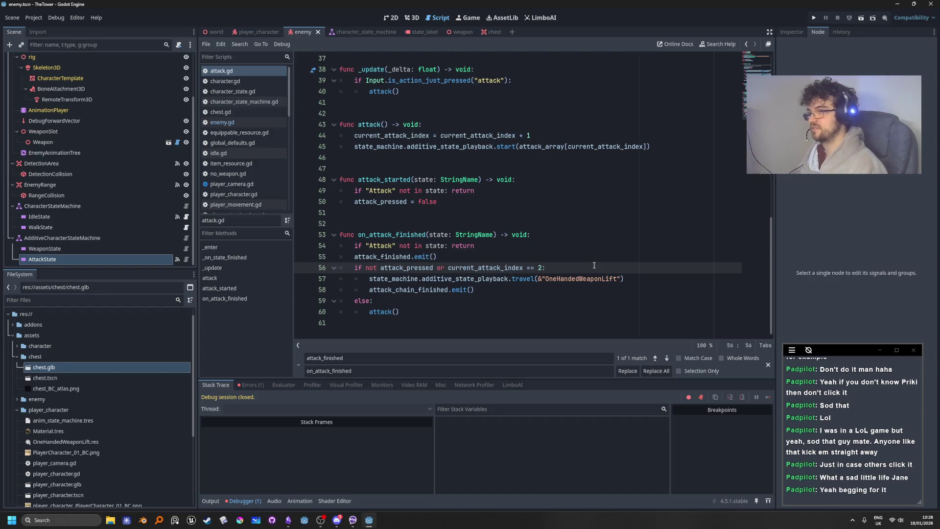
# Step: Add the line current_attack_index = 0 in attack.gd's chain-end branch, using autocomplete
pyautogui.press('Return')
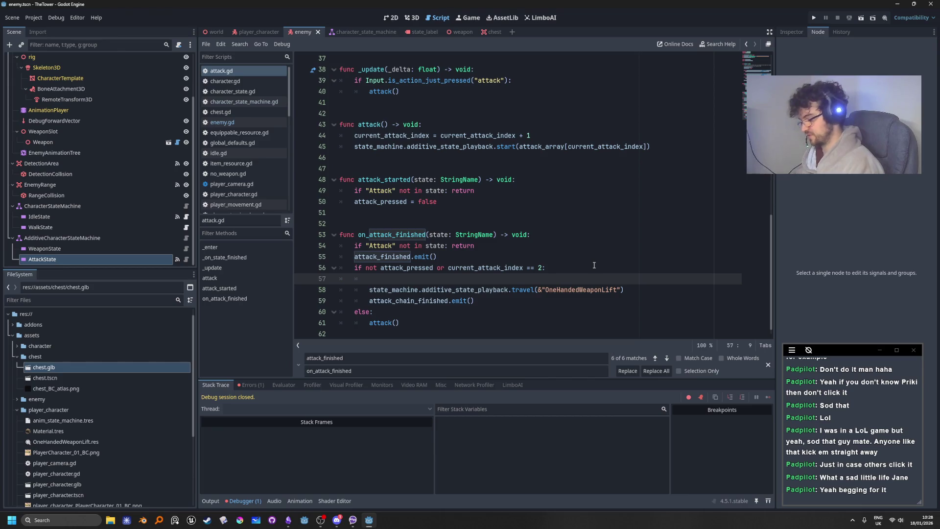
pyautogui.write('cu')
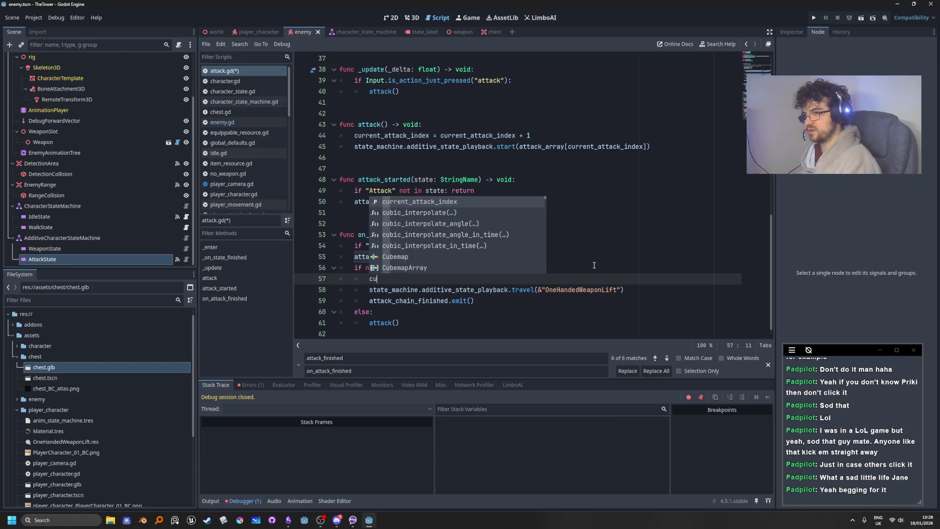
pyautogui.press('Return')
pyautogui.write('0')
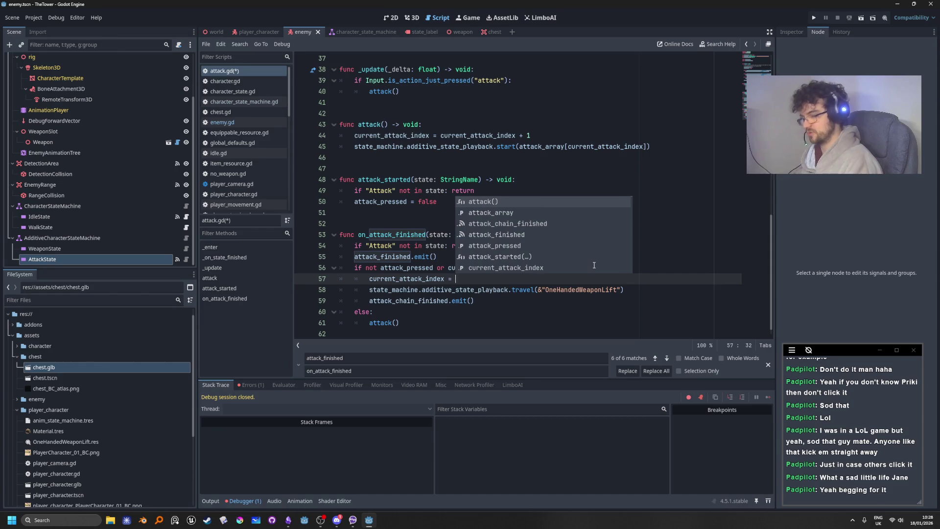
pyautogui.click(814, 18)
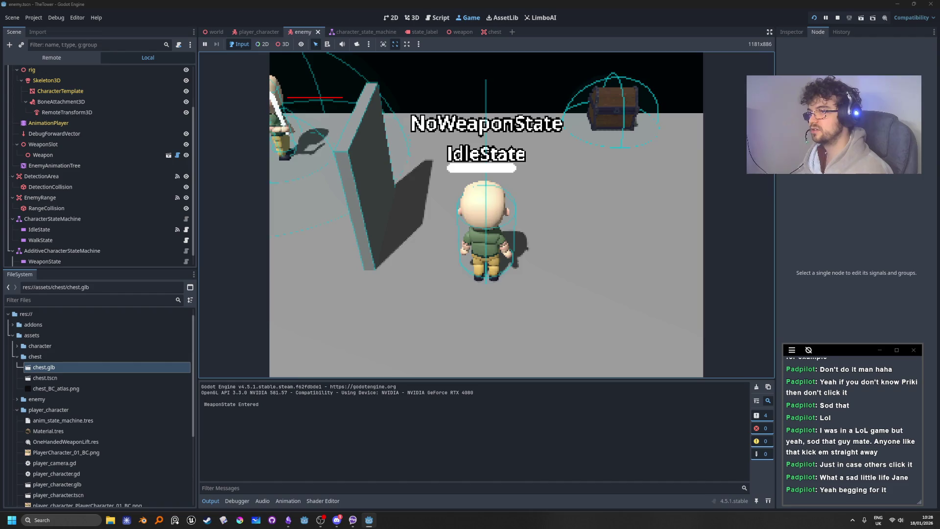
pyautogui.press('w')
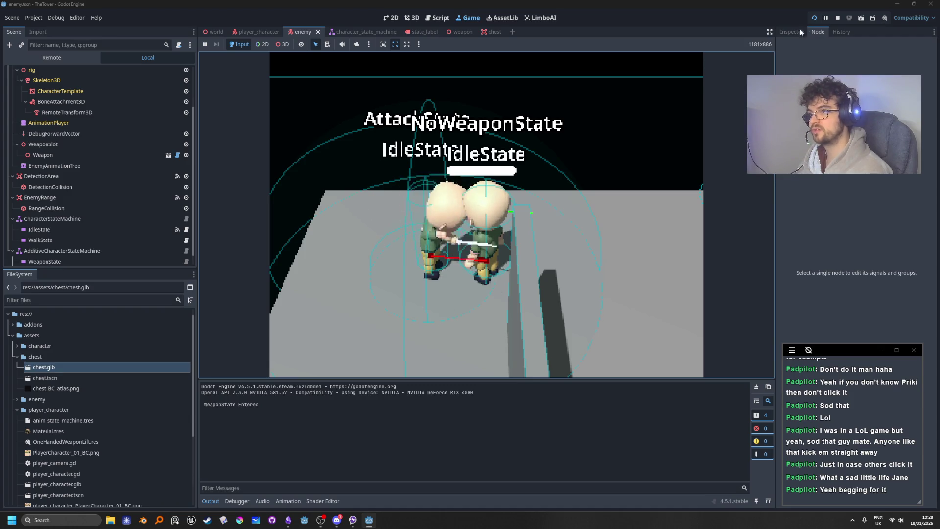
pyautogui.click(834, 19)
pyautogui.click(603, 236)
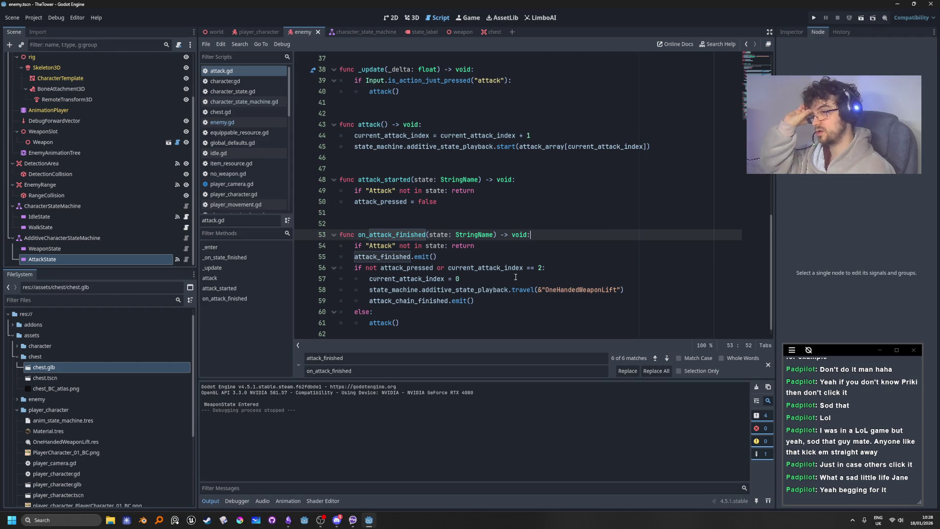
# Step: Delete the current_attack_index = 0 line from on_attack_finished's chain-end branch
pyautogui.click(498, 280)
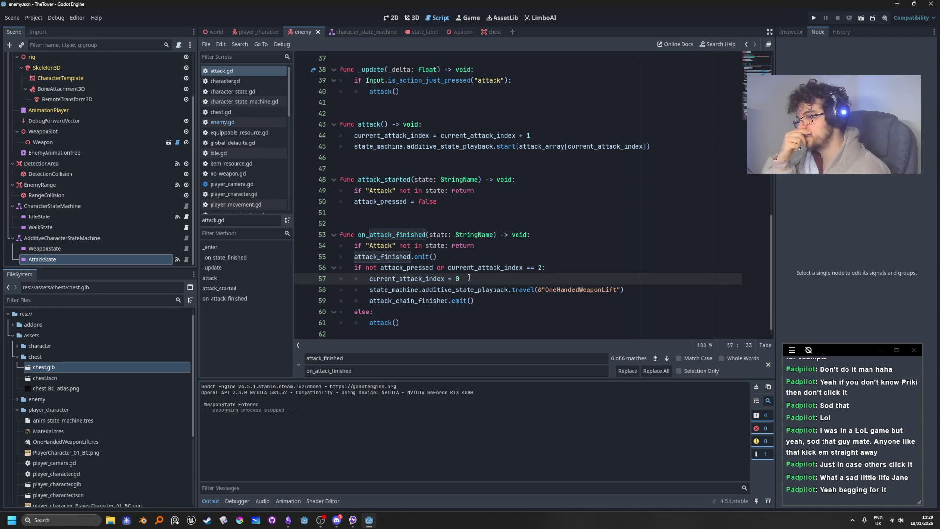
pyautogui.moveTo(469, 278); pyautogui.dragTo(370, 279)
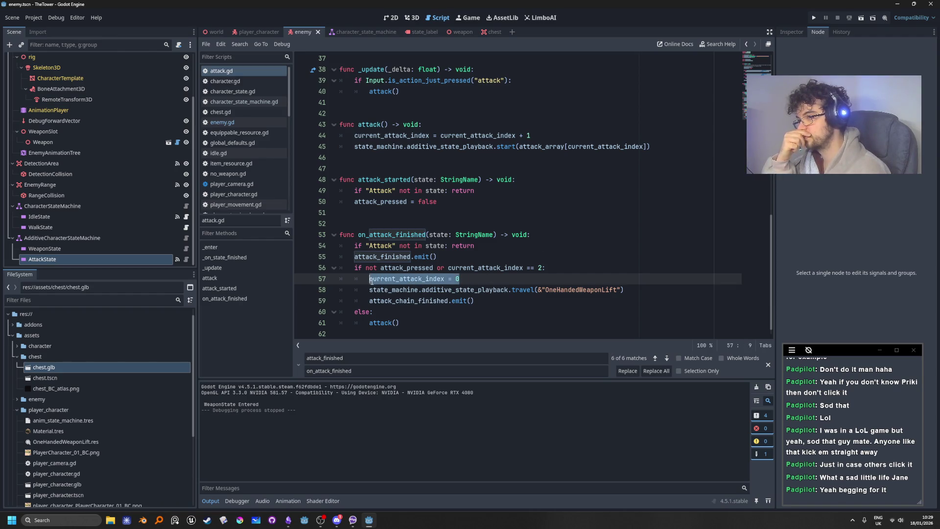
pyautogui.press('BackSpace')
pyautogui.press('BackSpace')
pyautogui.press('BackSpace')
pyautogui.press('BackSpace')
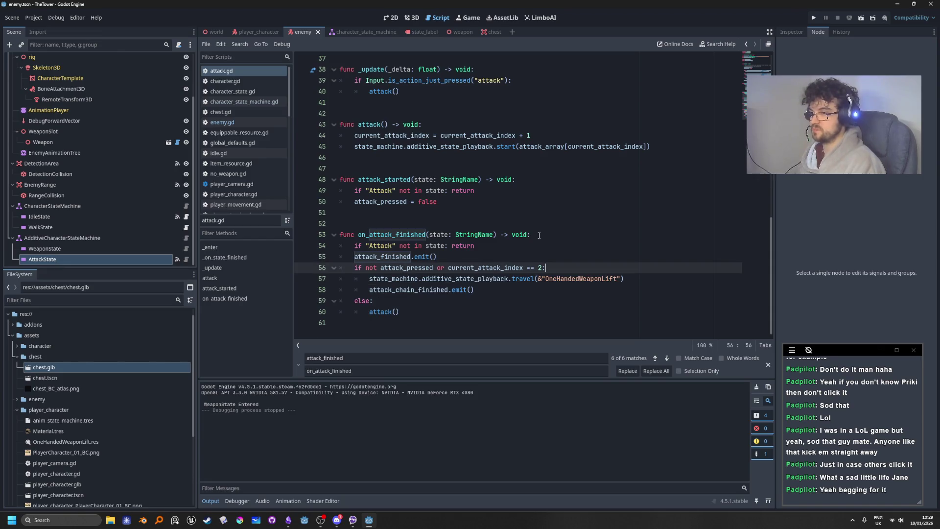
# Step: Open enemy.gd from the Enemy node's script icon
pyautogui.scroll(5, 115, 216)
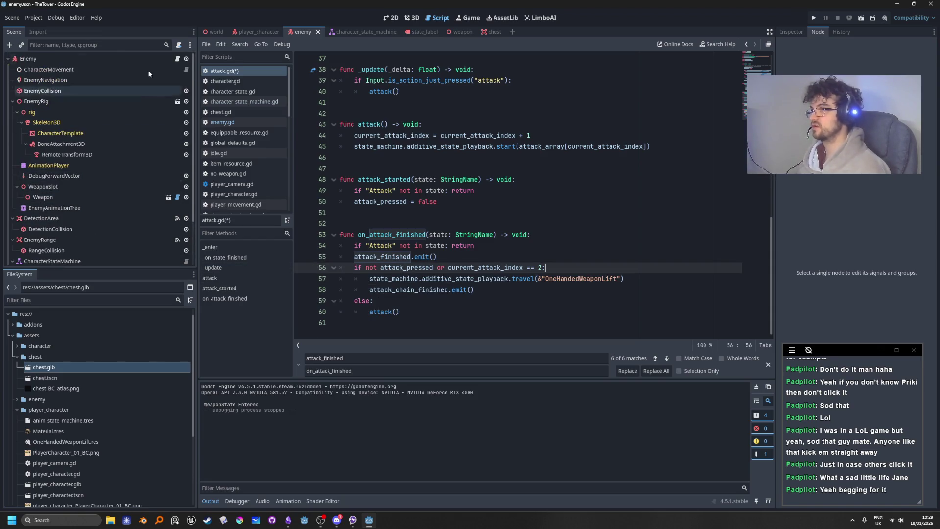
pyautogui.click(177, 59)
pyautogui.click(573, 290)
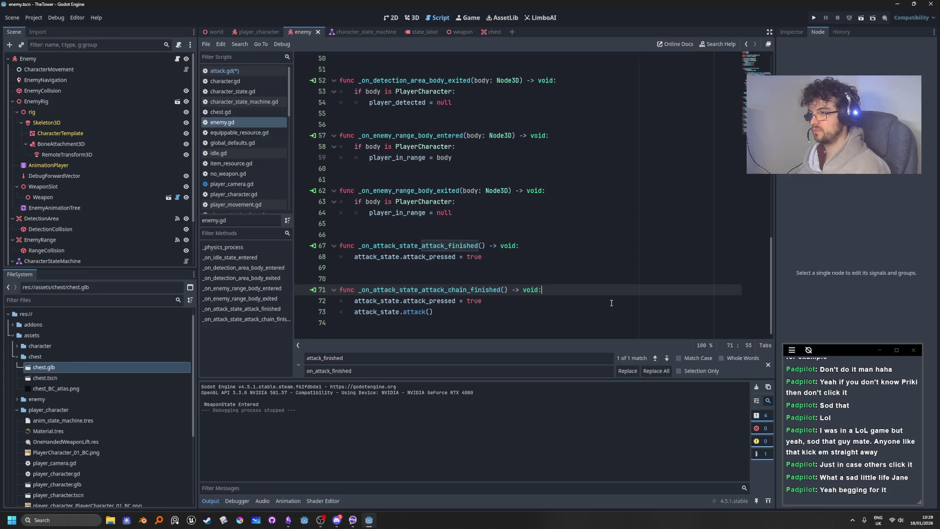
# Step: Add attack_state.current_attack_index = 0 to the chain-finished handler and run the game
pyautogui.press('Return')
pyautogui.write('current_attack_index = 0')
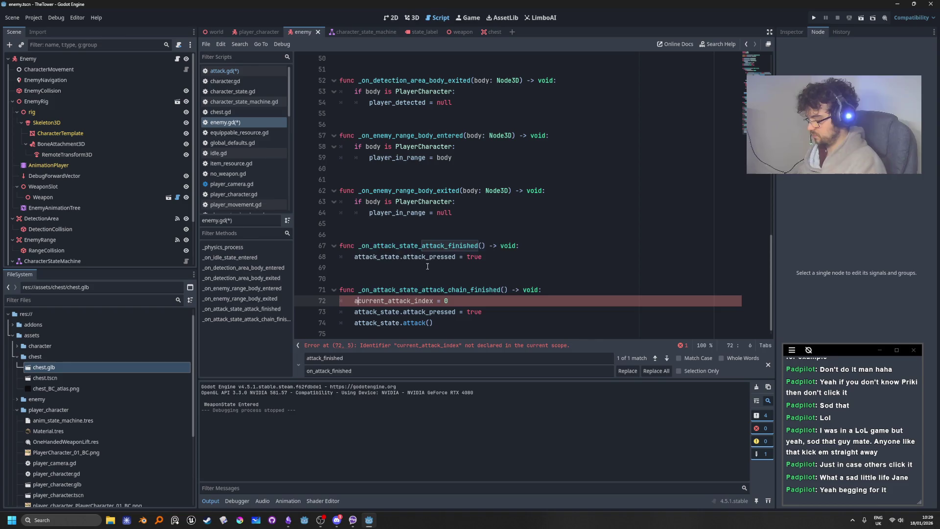
pyautogui.write('atta')
pyautogui.press('Tab')
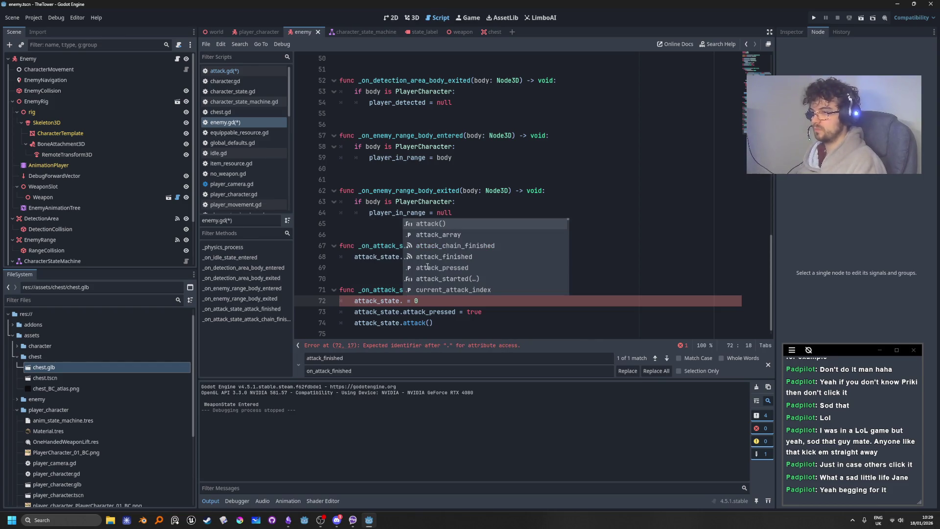
pyautogui.write('curr')
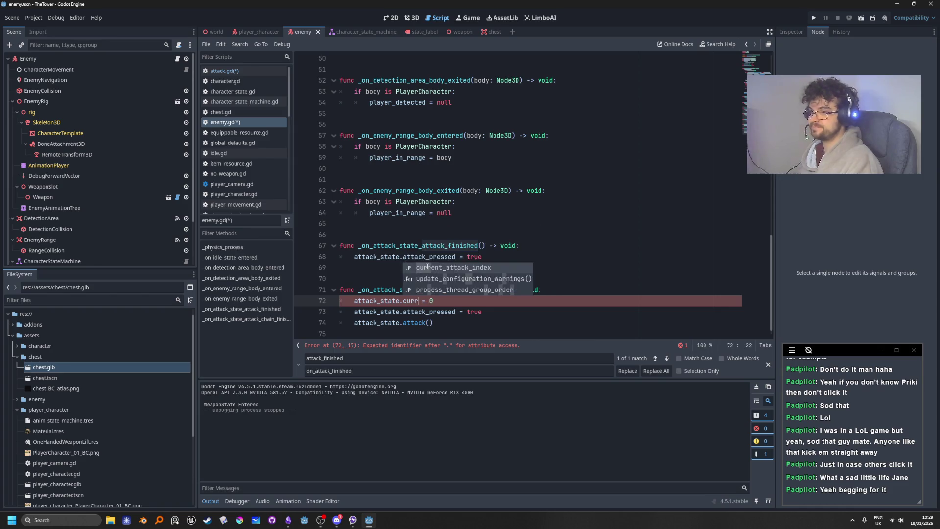
pyautogui.press('Tab')
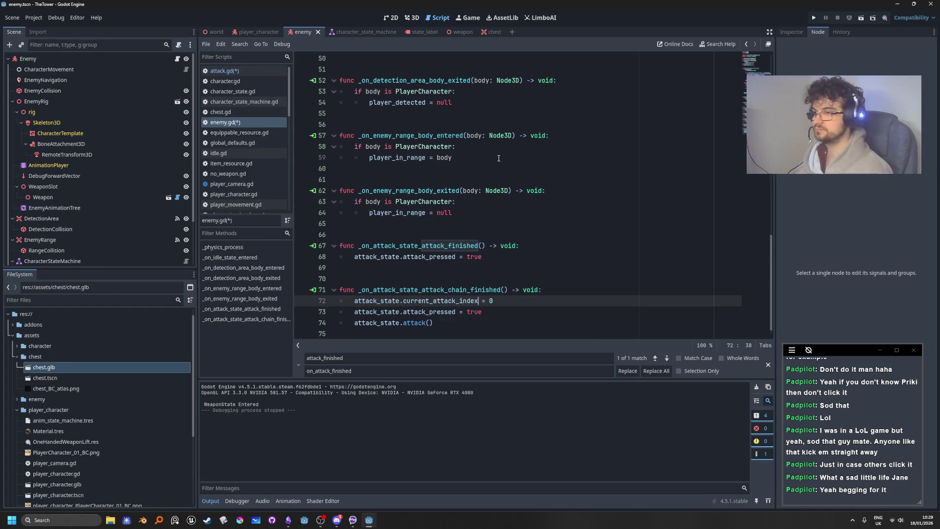
pyautogui.click(814, 17)
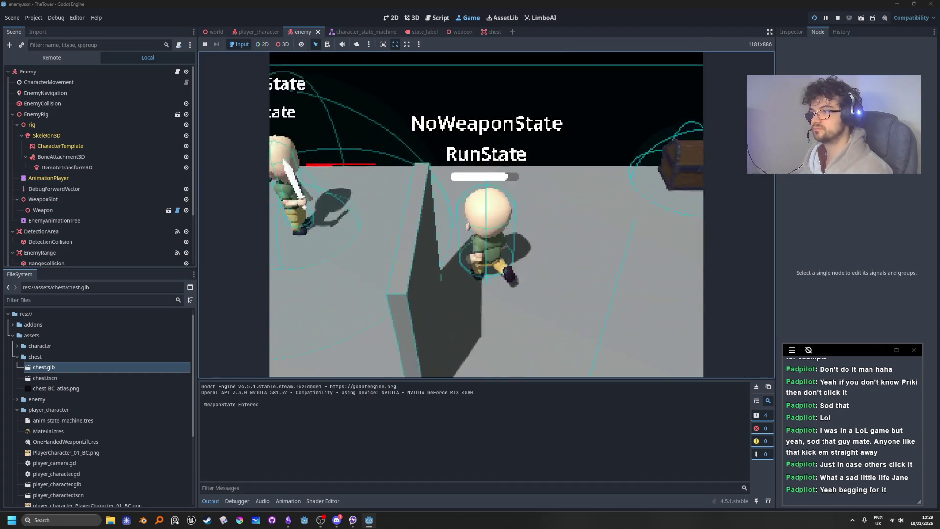
# Step: Walk the player toward the enemy, then stop the game and return to enemy.gd
pyautogui.press('w')
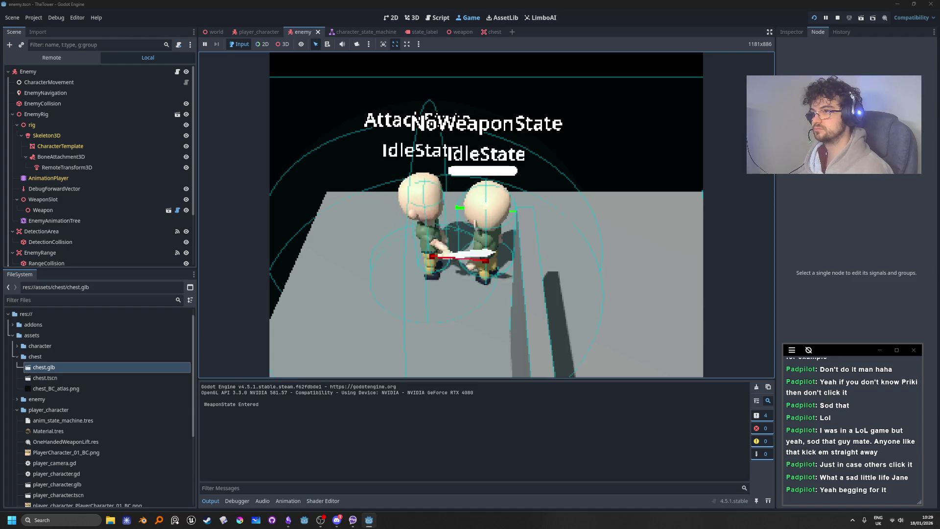
pyautogui.press('F8')
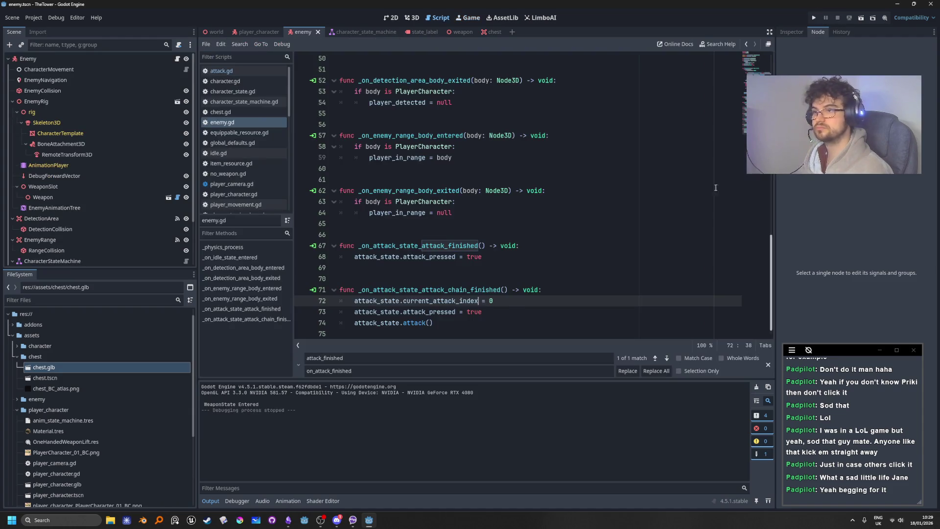
pyautogui.click(598, 279)
pyautogui.click(420, 329)
pyautogui.tripleClick(415, 321)
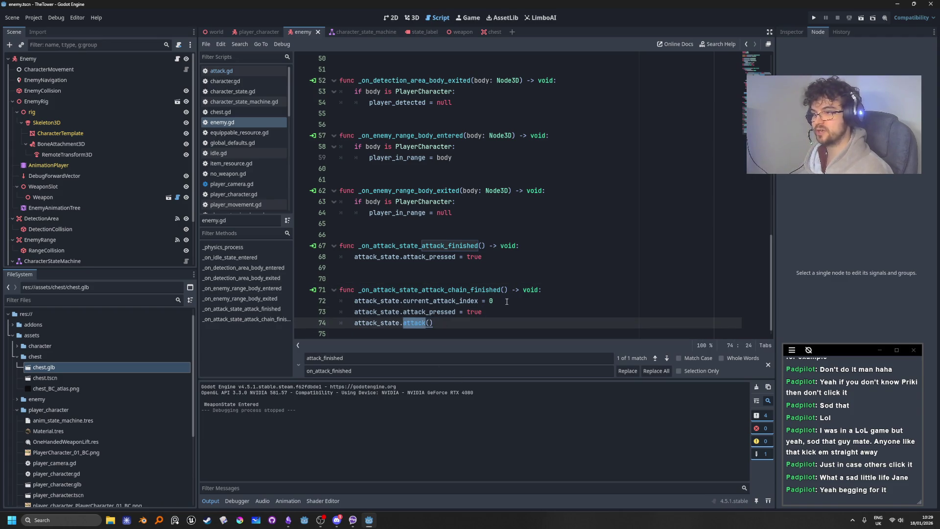
# Step: Change the chain-finished reset value from 0 to -1 and run the game again
pyautogui.click(574, 304)
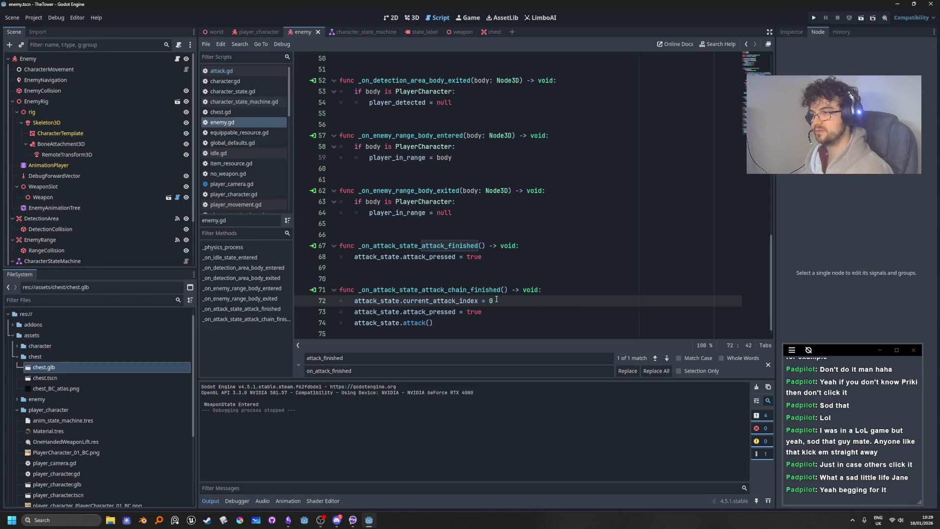
pyautogui.press('BackSpace')
pyautogui.write('-1')
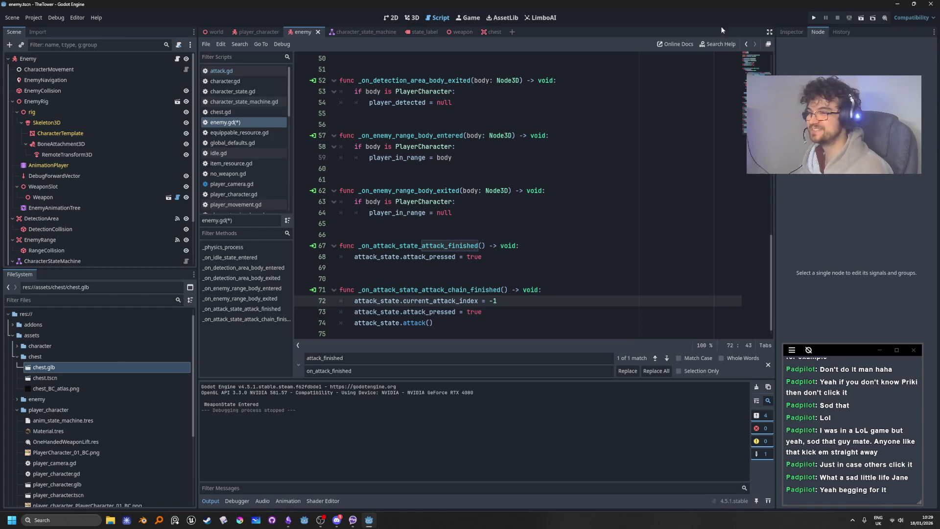
pyautogui.click(816, 18)
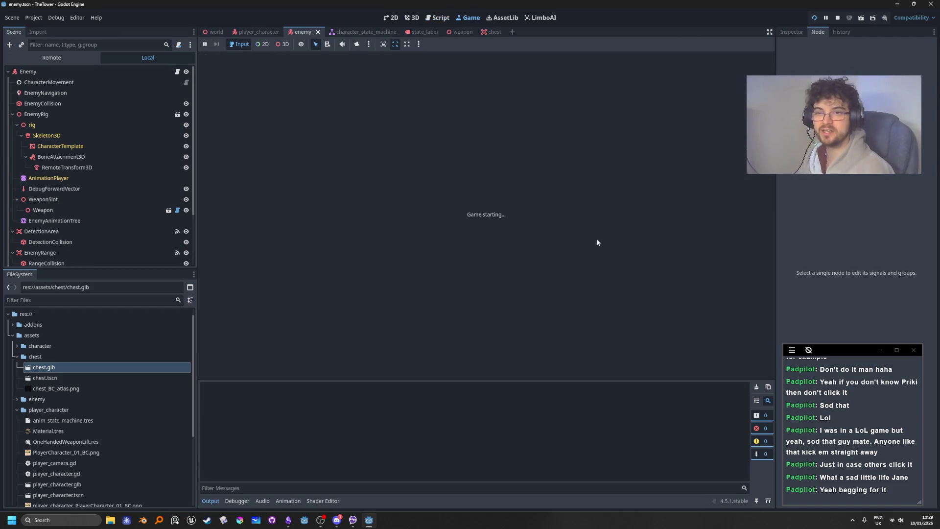
# Step: Run and walk the player around the enemy to watch it switch between AttackState and WalkState
pyautogui.hotkey('shift', 'w')
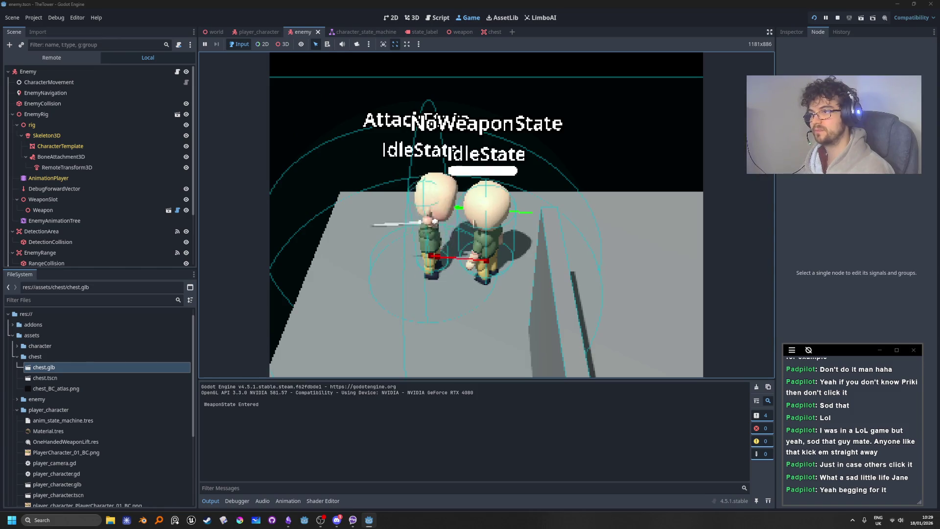
pyautogui.press('w')
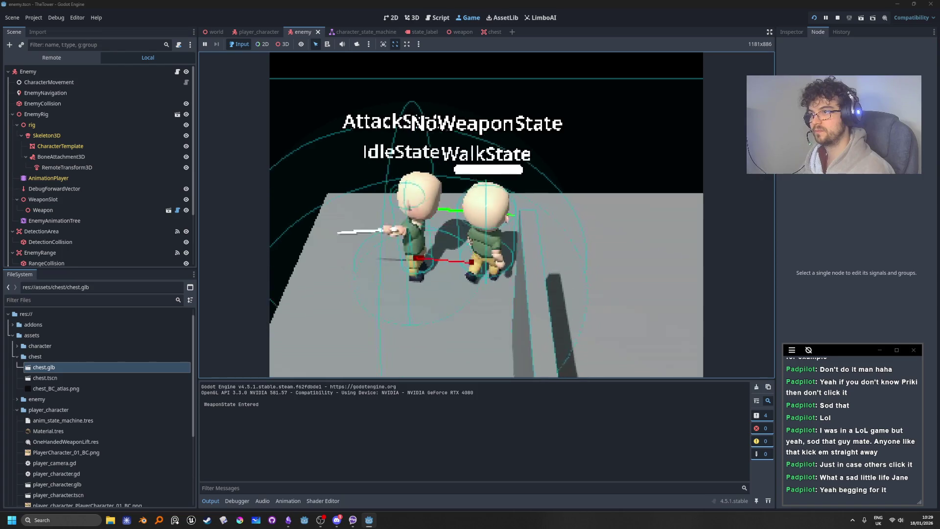
pyautogui.press('shift')
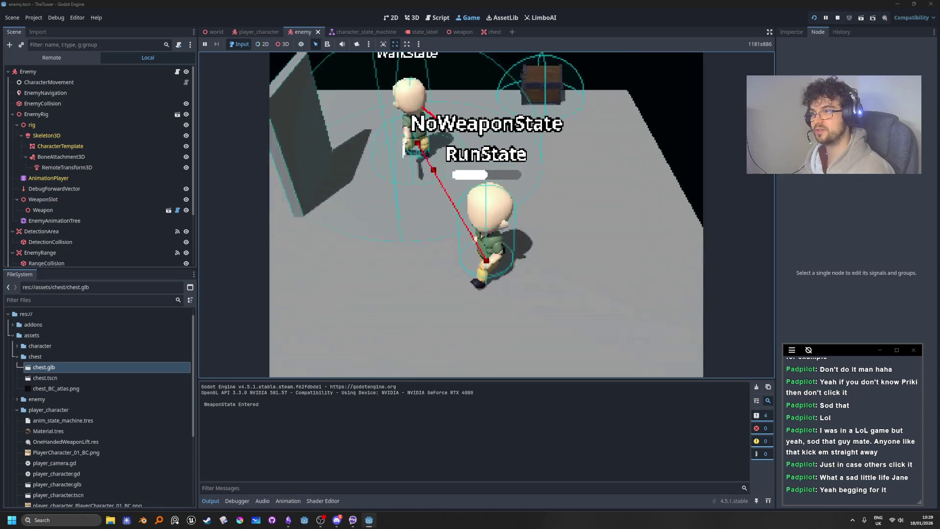
# Step: Stop the test and place the caret at the end of the attack_finished handler's header in enemy.gd
pyautogui.press('F8')
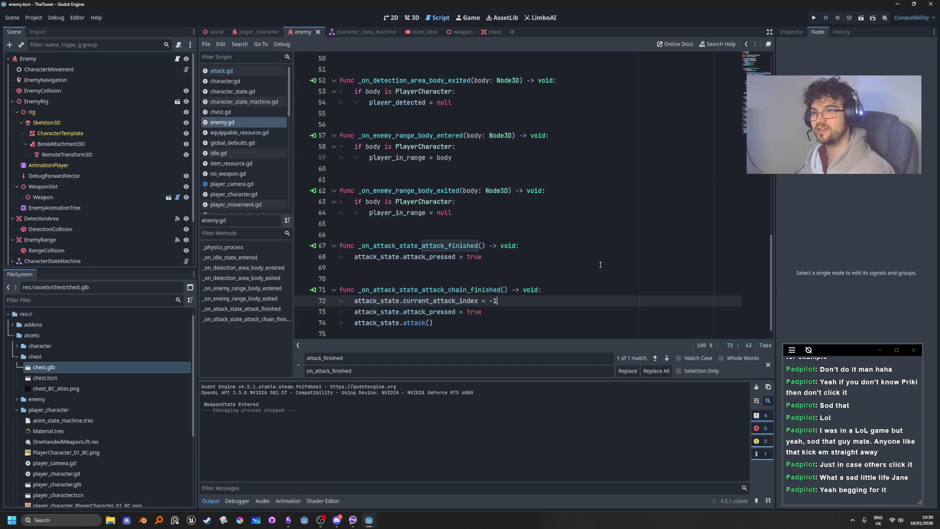
pyautogui.click(541, 262)
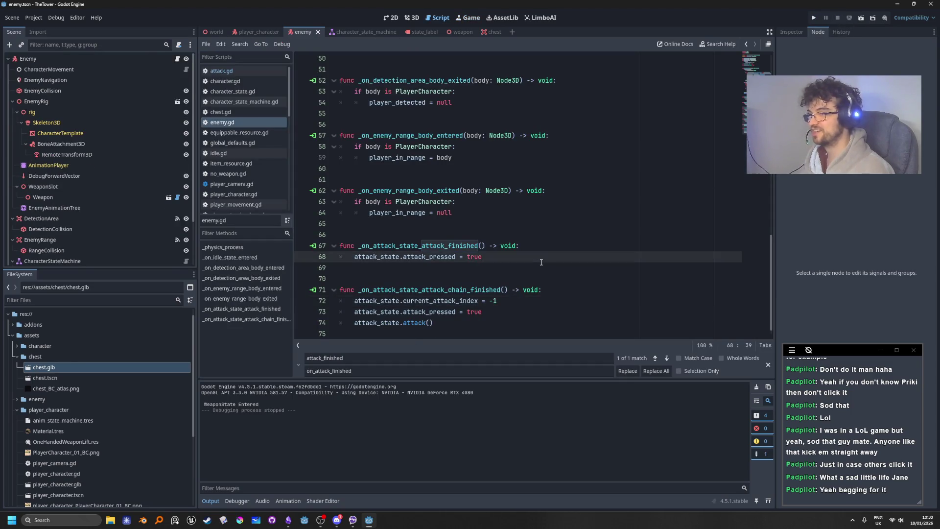
pyautogui.doubleClick(496, 290)
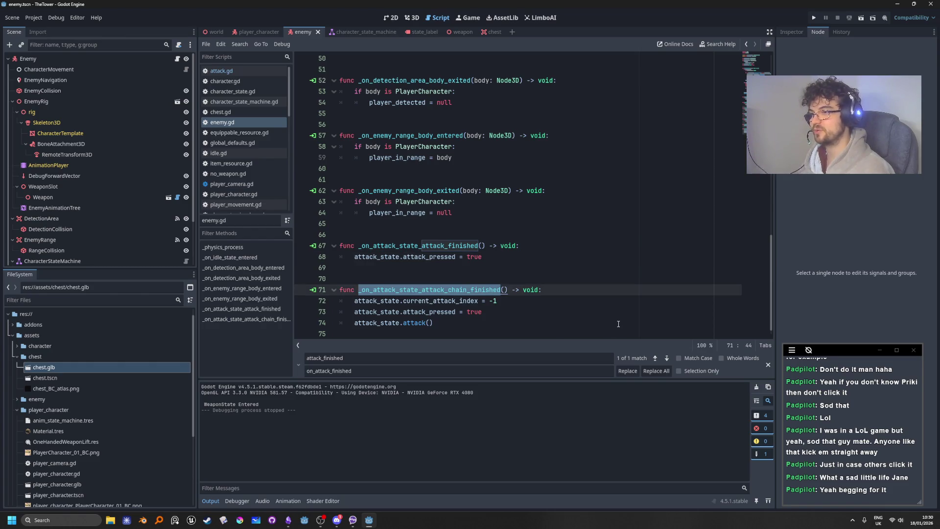
pyautogui.click(576, 292)
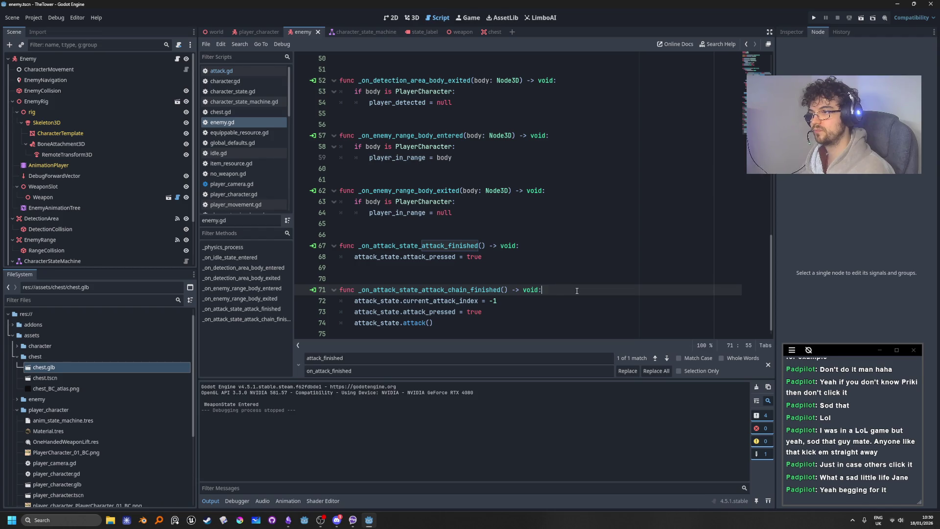
pyautogui.click(569, 247)
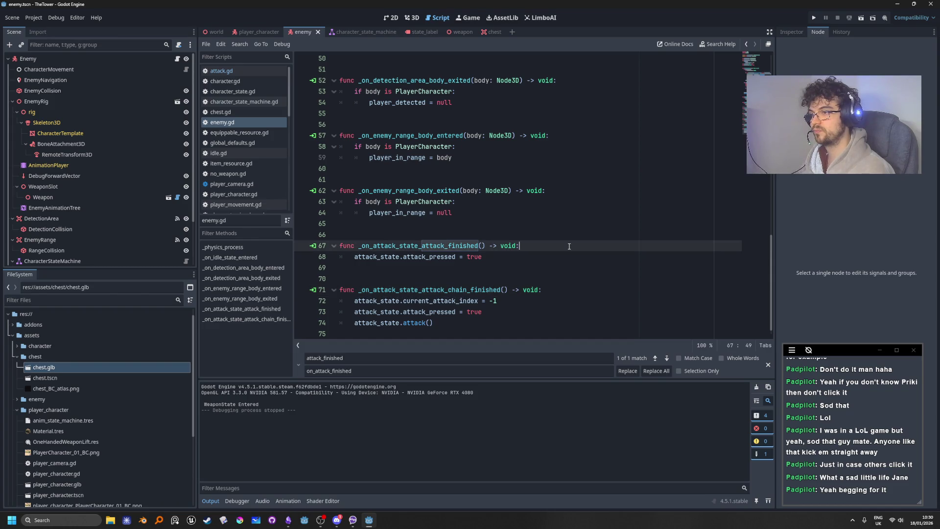
pyautogui.click(530, 279)
pyautogui.click(531, 290)
pyautogui.click(549, 245)
# Step: Start an if player_in_range guard at the top of _on_attack_state_attack_finished
pyautogui.press('Return')
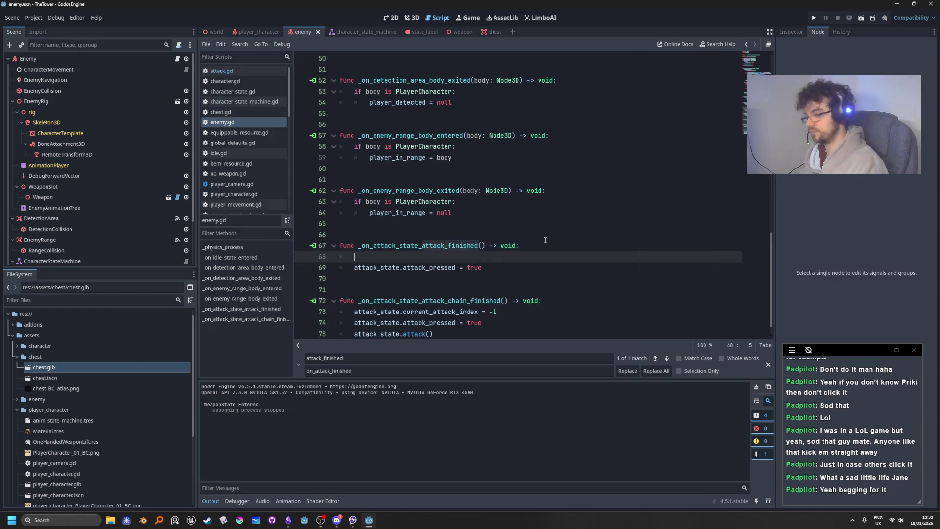
pyautogui.write('ifcharac')
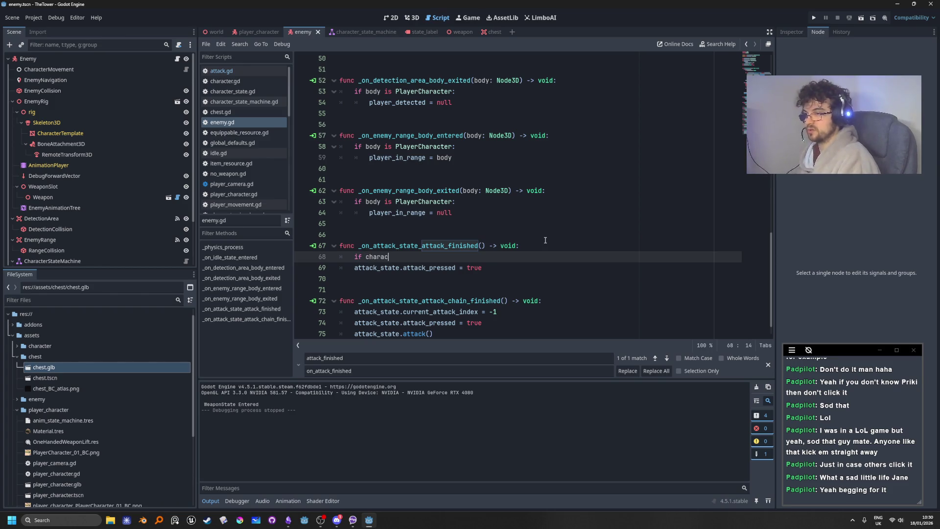
pyautogui.press('BackSpace')
pyautogui.press('BackSpace')
pyautogui.press('BackSpace')
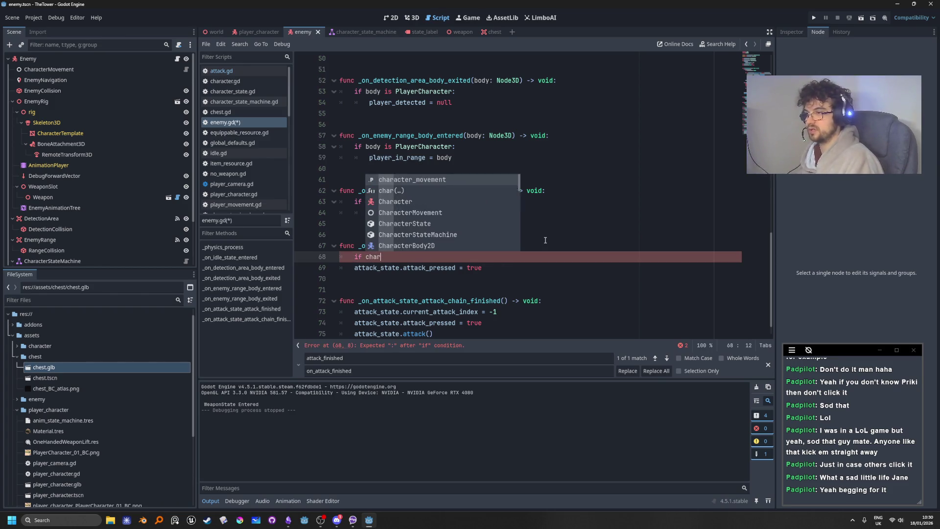
pyautogui.write('player')
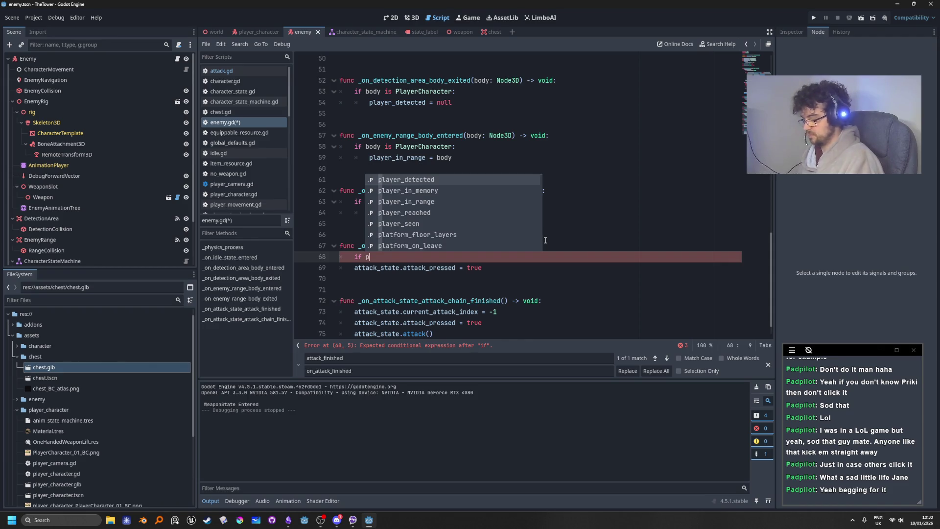
pyautogui.press('Down')
pyautogui.press('Down')
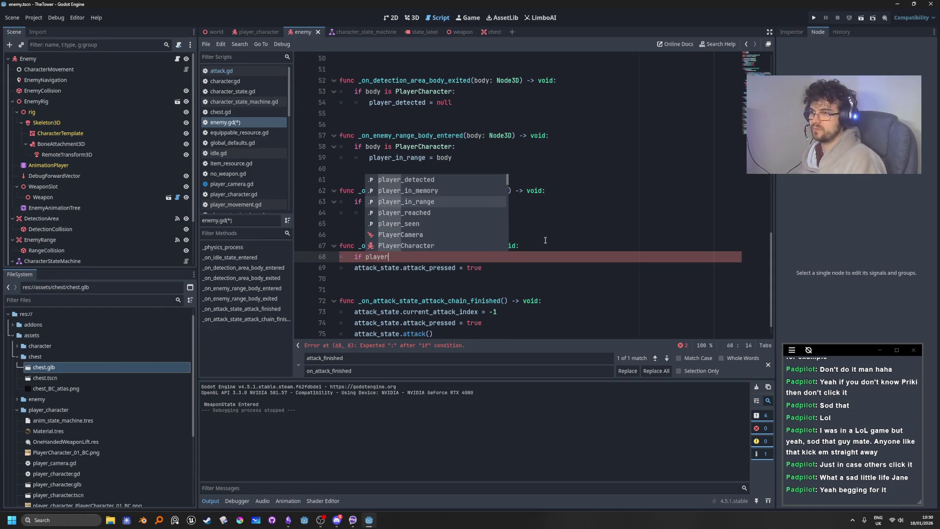
pyautogui.press('Return')
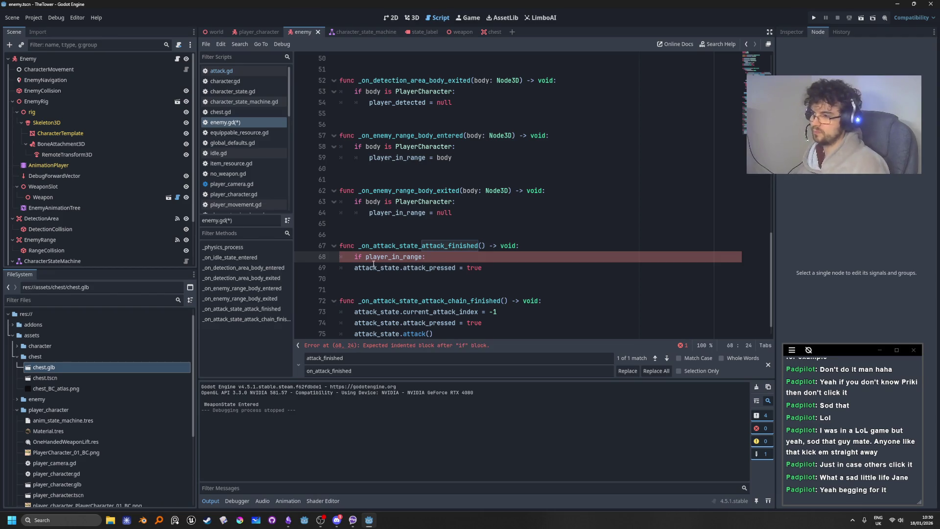
pyautogui.click(357, 267)
pyautogui.press('Tab')
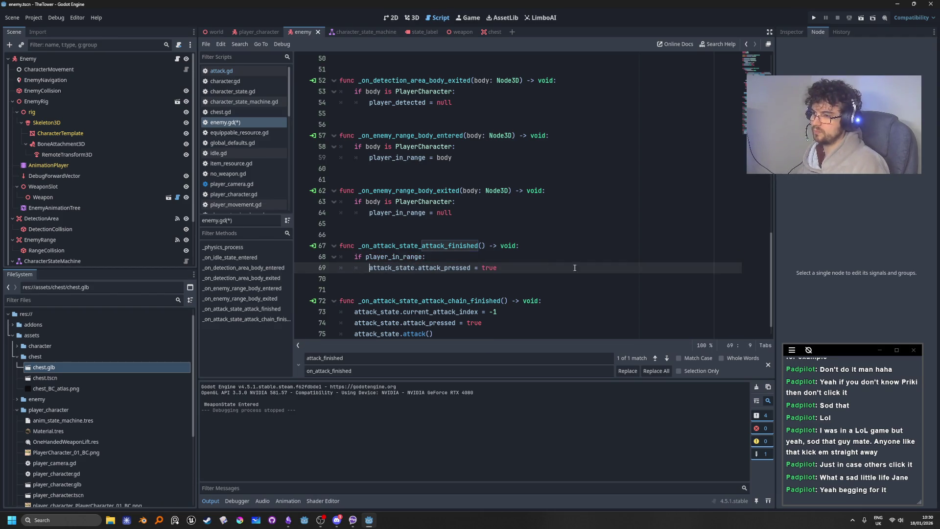
# Step: Fix the indentation and make the guard read 'if not player_in_range: return'
pyautogui.click(568, 303)
pyautogui.press('Return')
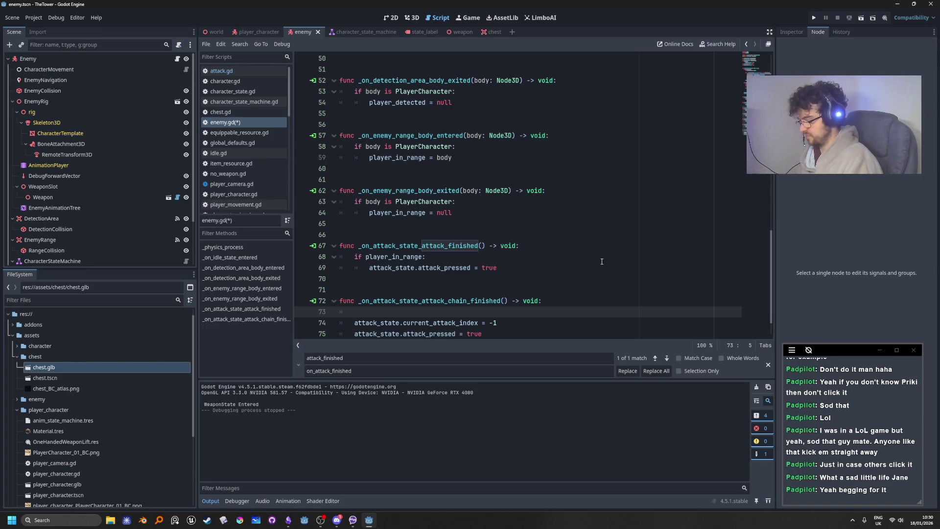
pyautogui.hotkey('ctrl', 'z')
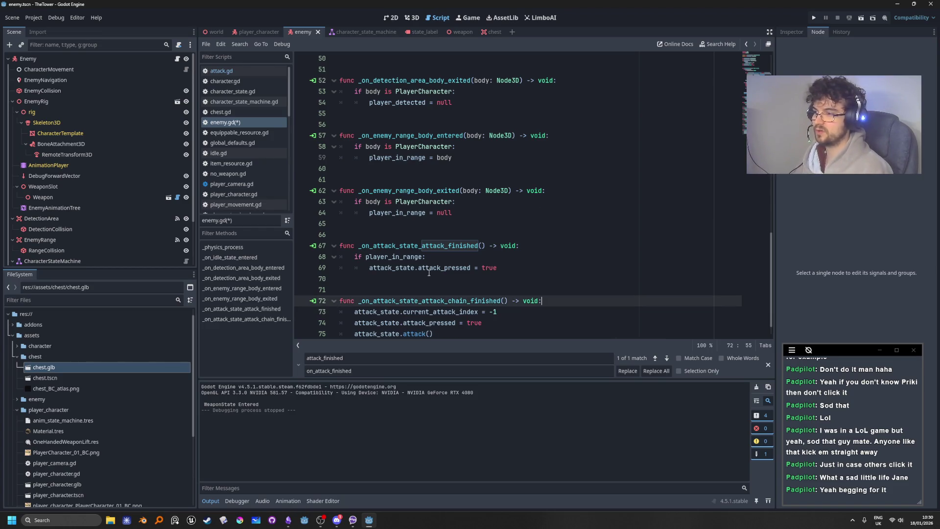
pyautogui.click(368, 267)
pyautogui.press('BackSpace')
pyautogui.click(434, 256)
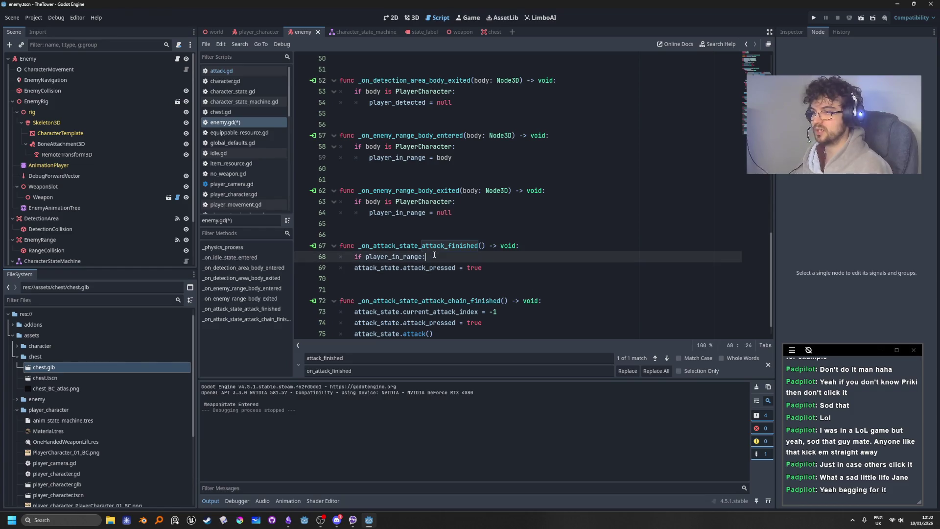
pyautogui.click(365, 257)
pyautogui.write('not')
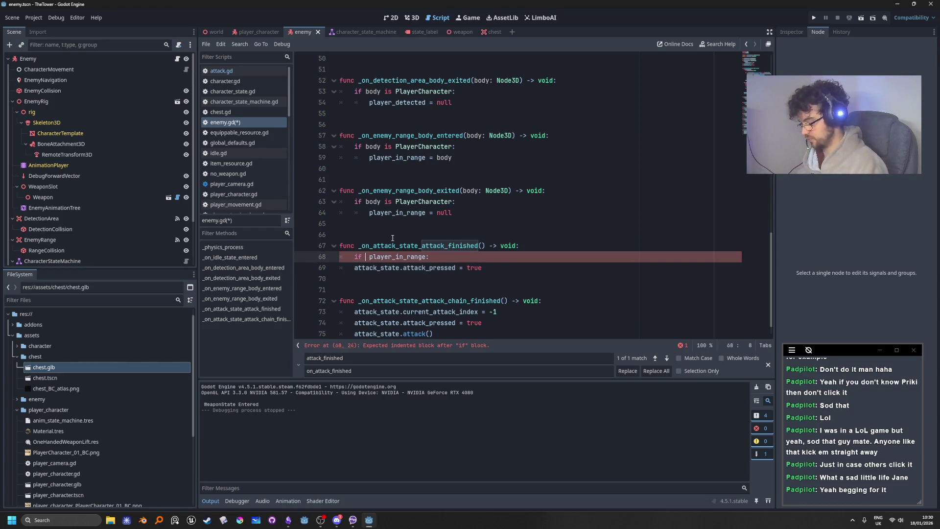
pyautogui.click(472, 258)
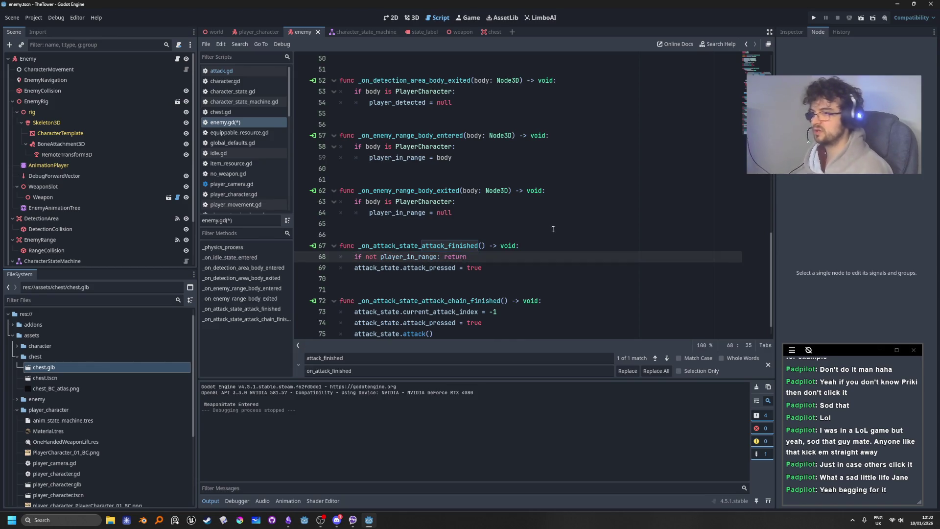
# Step: Copy the range guard line into _on_attack_state_attack_chain_finished
pyautogui.click(417, 223)
pyautogui.moveTo(467, 257); pyautogui.dragTo(352, 257)
pyautogui.hotkey('ctrl', 'c')
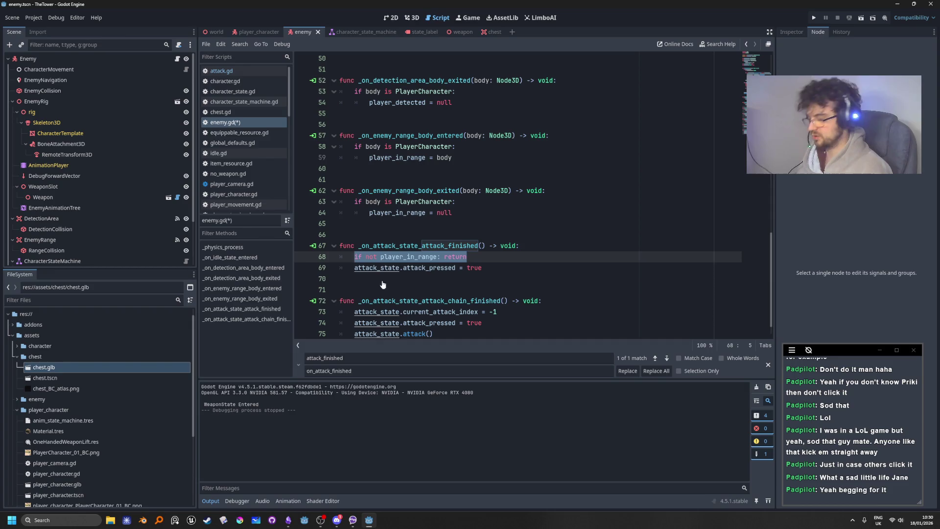
pyautogui.click(558, 301)
pyautogui.press('Return')
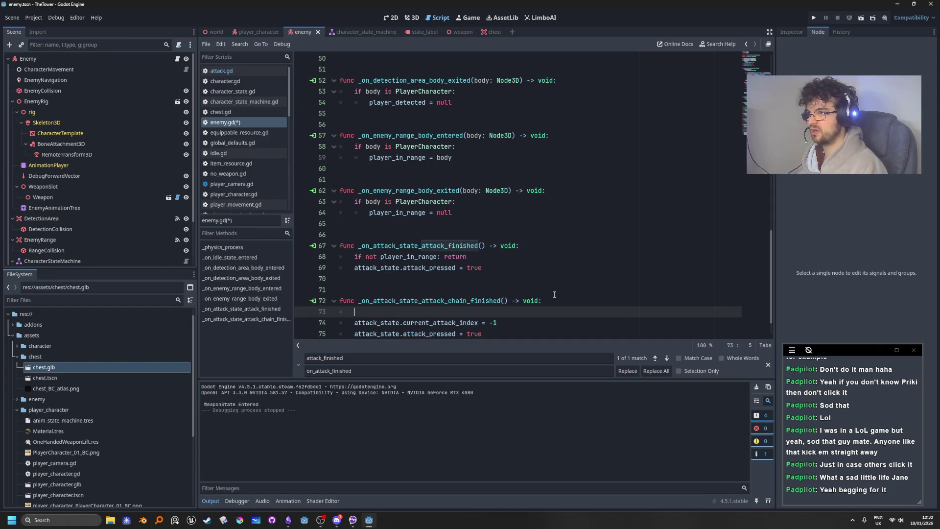
pyautogui.hotkey('ctrl', 'v')
pyautogui.click(431, 223)
pyautogui.scroll(-1, 439, 275)
pyautogui.scroll(1, 439, 275)
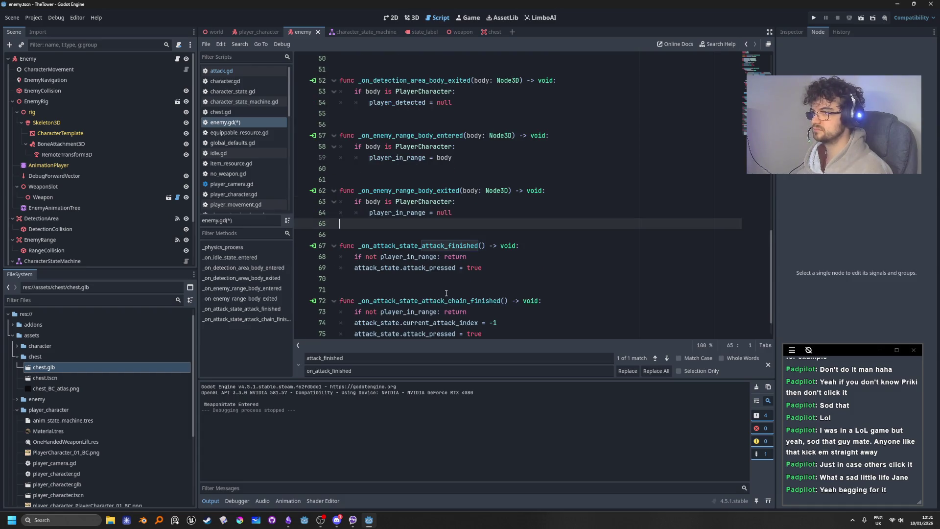
pyautogui.click(458, 213)
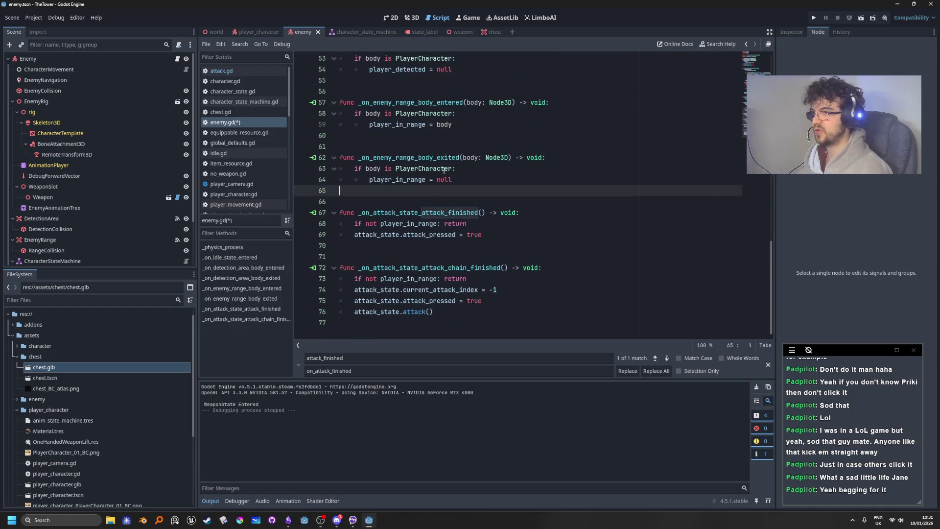
pyautogui.scroll(3, 407, 147)
pyautogui.scroll(-4, 446, 279)
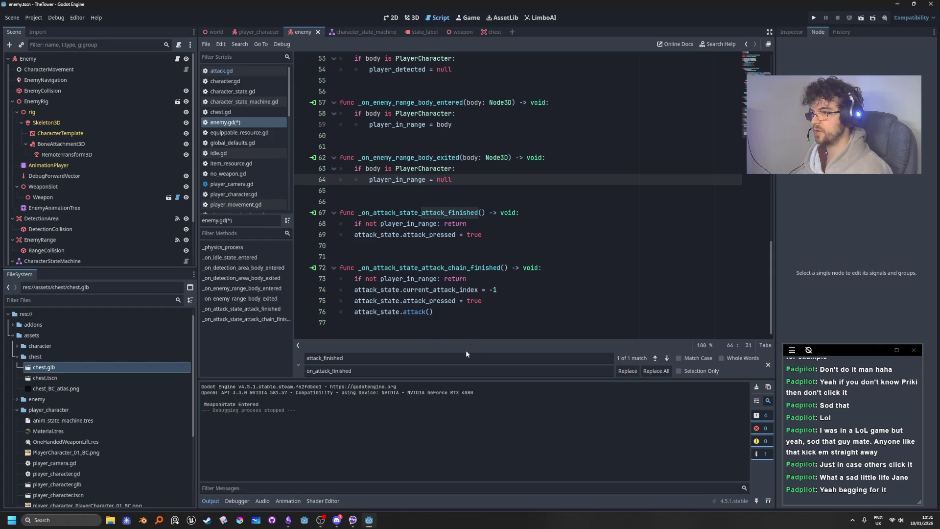
# Step: Run the game and walk the player around the wall and up beside the enemy
pyautogui.click(814, 19)
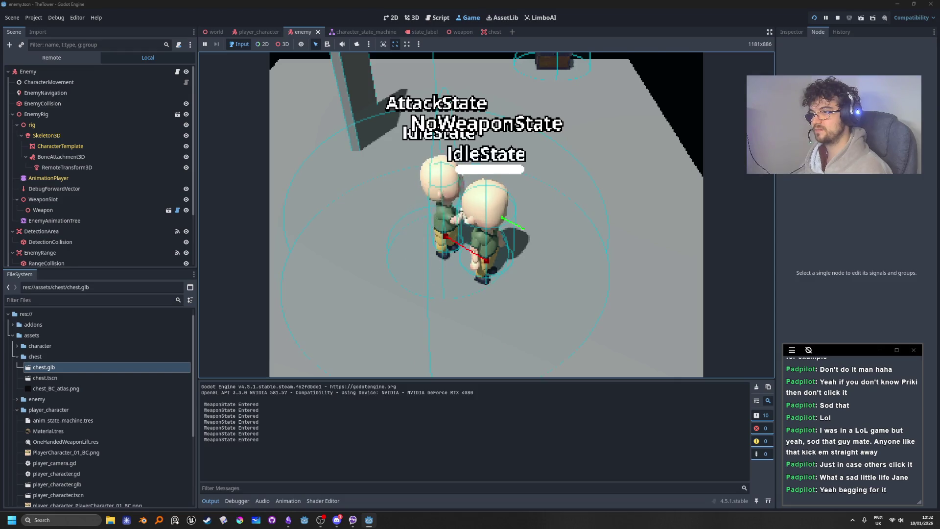
pyautogui.press('s')
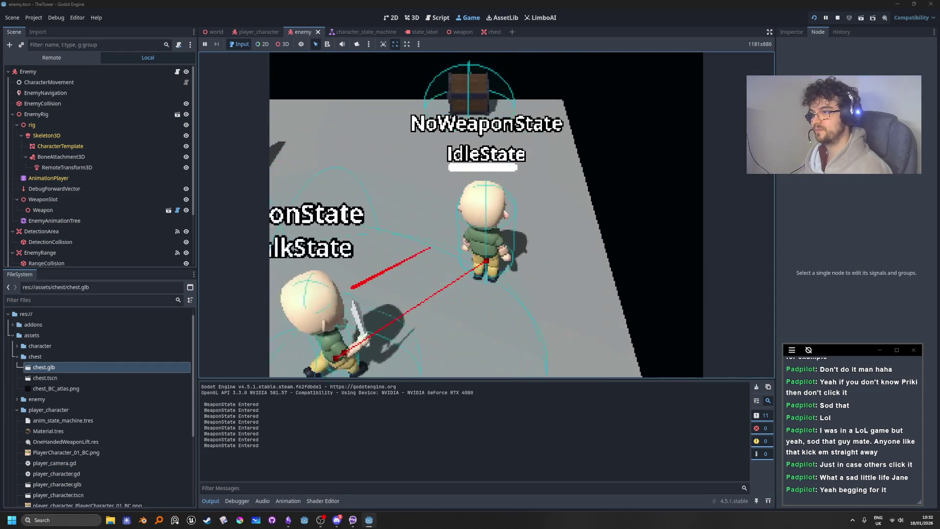
pyautogui.press('d')
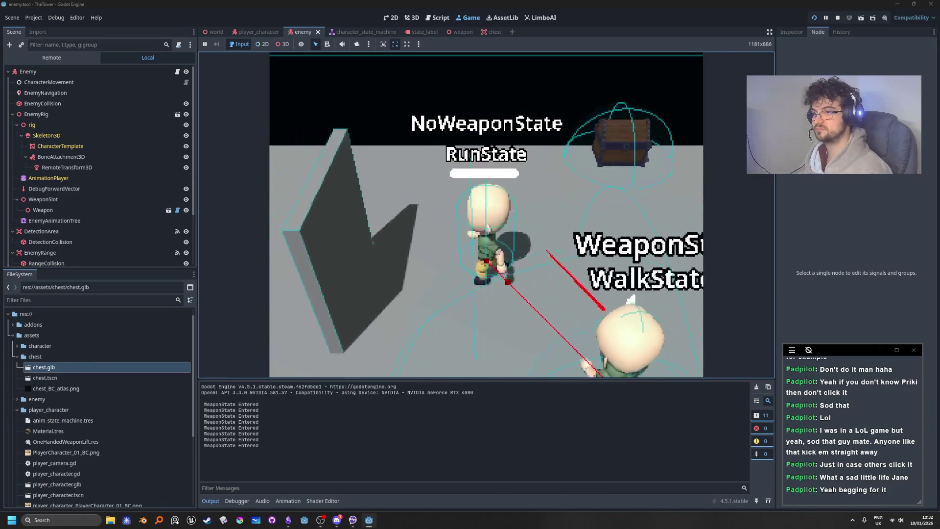
pyautogui.press('d')
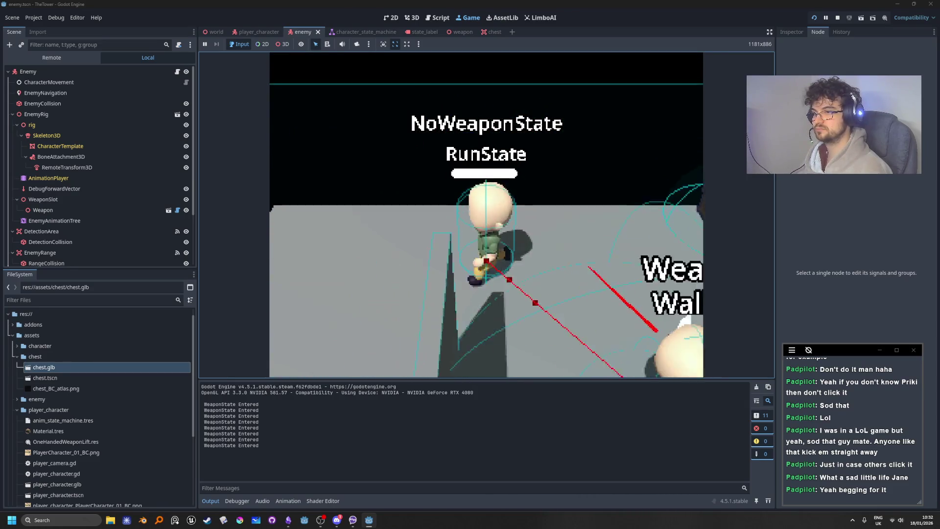
pyautogui.press('w')
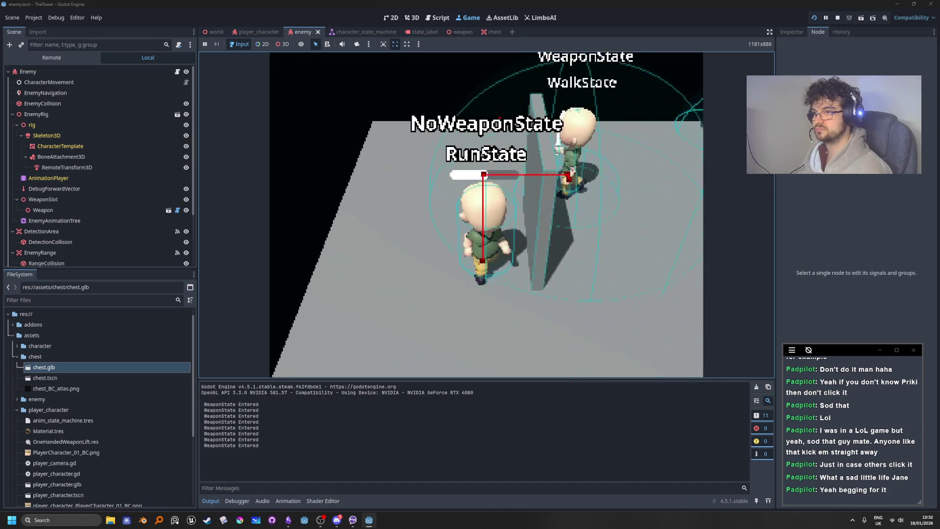
pyautogui.press('a')
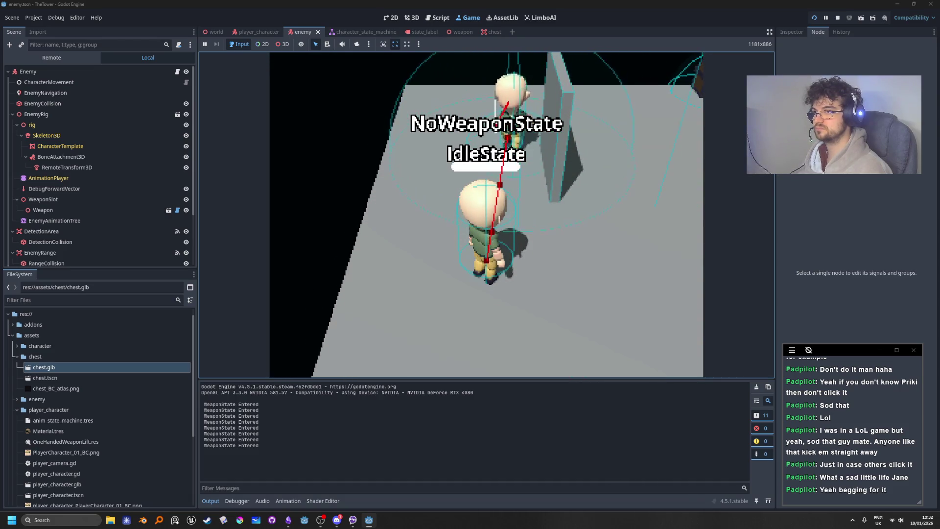
pyautogui.press('a')
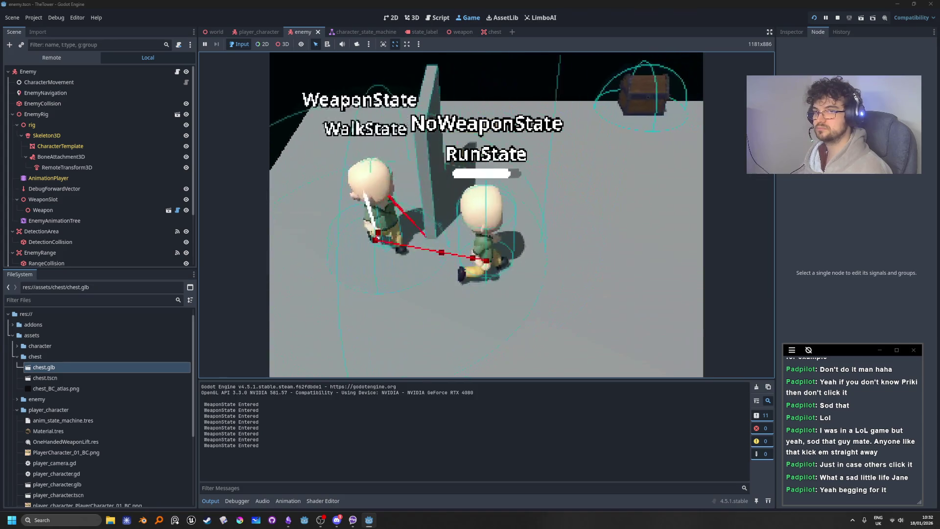
pyautogui.press('d')
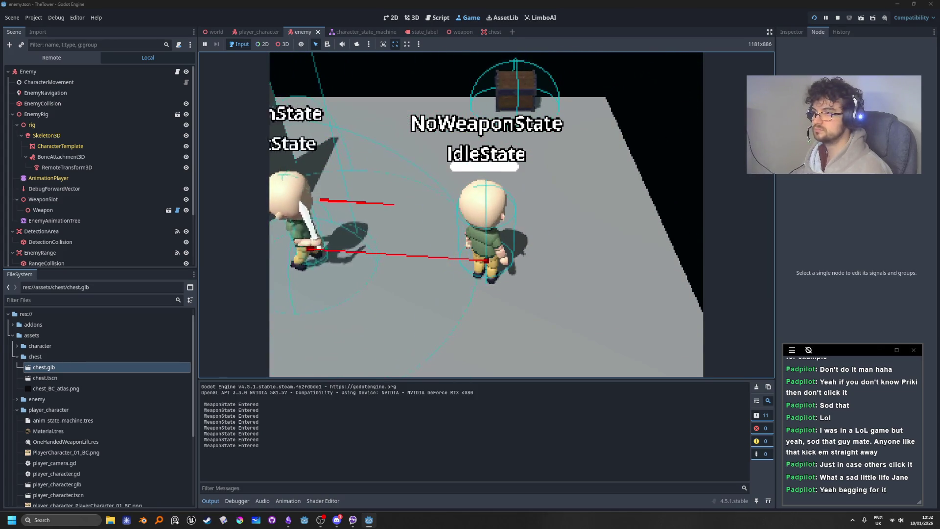
pyautogui.press('d')
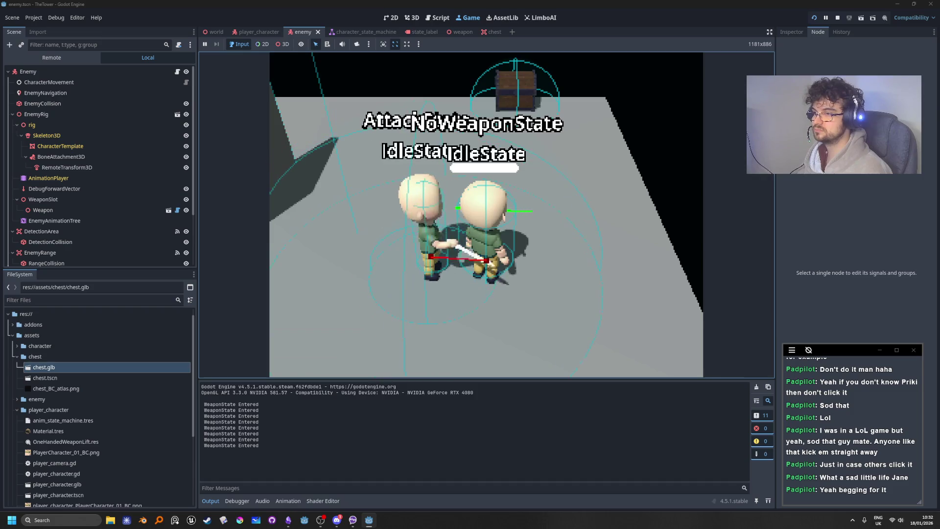
# Step: Stop the game and scroll enemy.gd to the _physics_process navigation condition
pyautogui.click(839, 18)
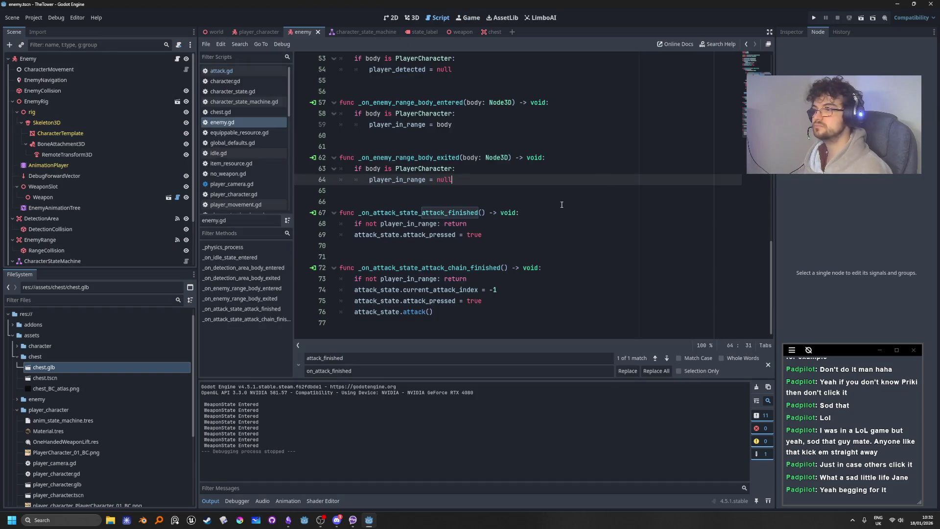
pyautogui.scroll(15, 548, 283)
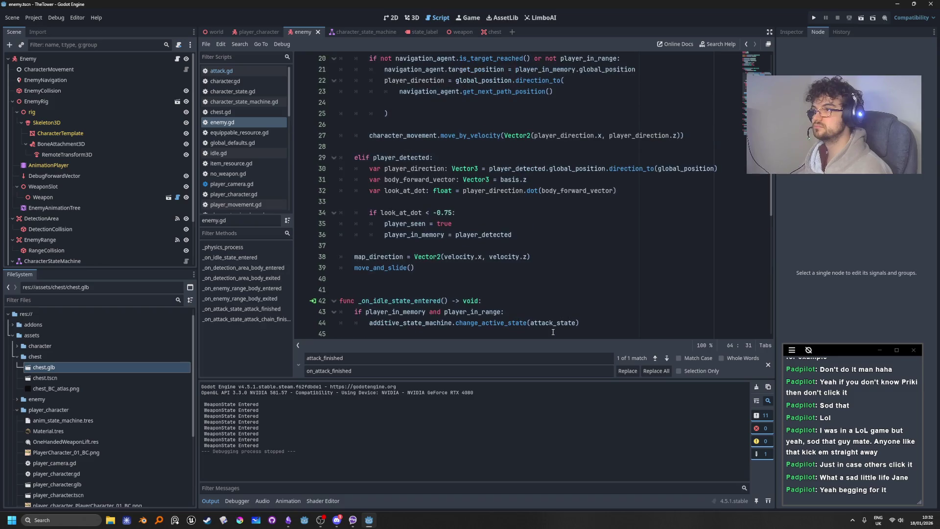
pyautogui.scroll(-2, 552, 332)
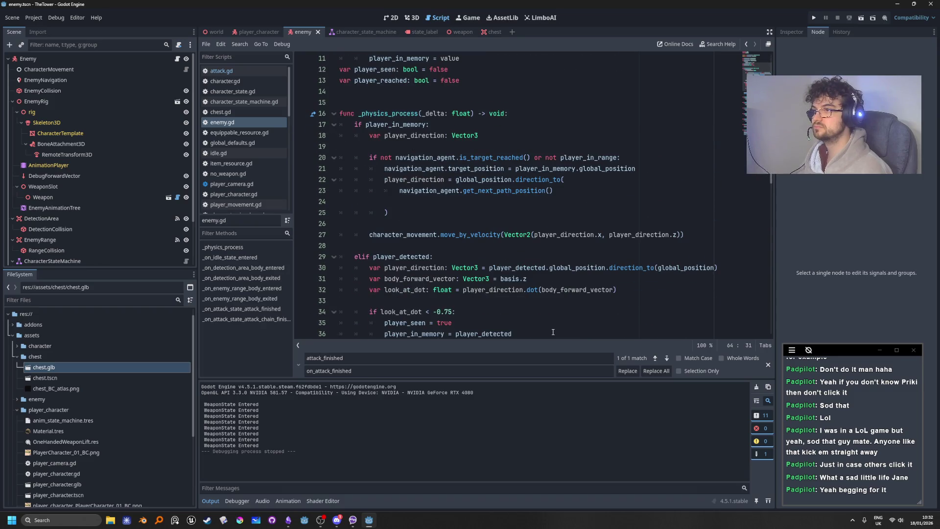
pyautogui.scroll(-1, 553, 332)
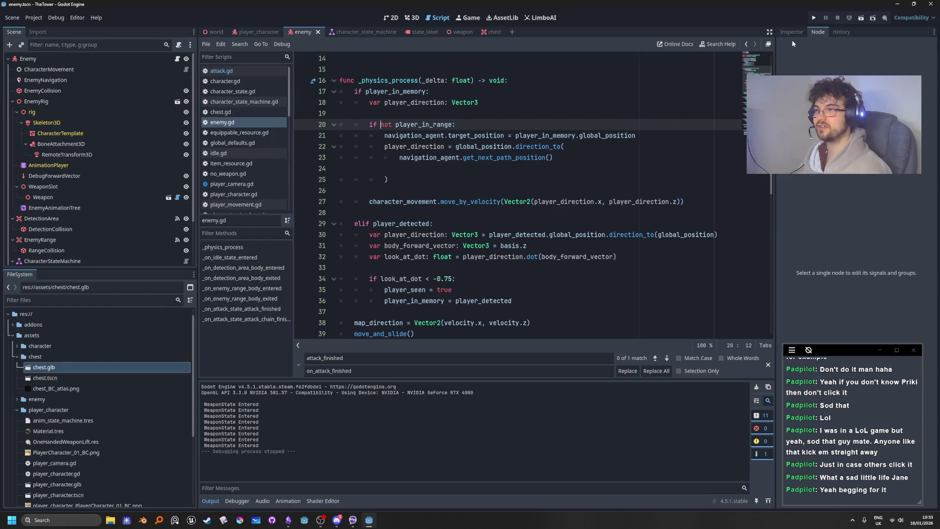
pyautogui.click(813, 18)
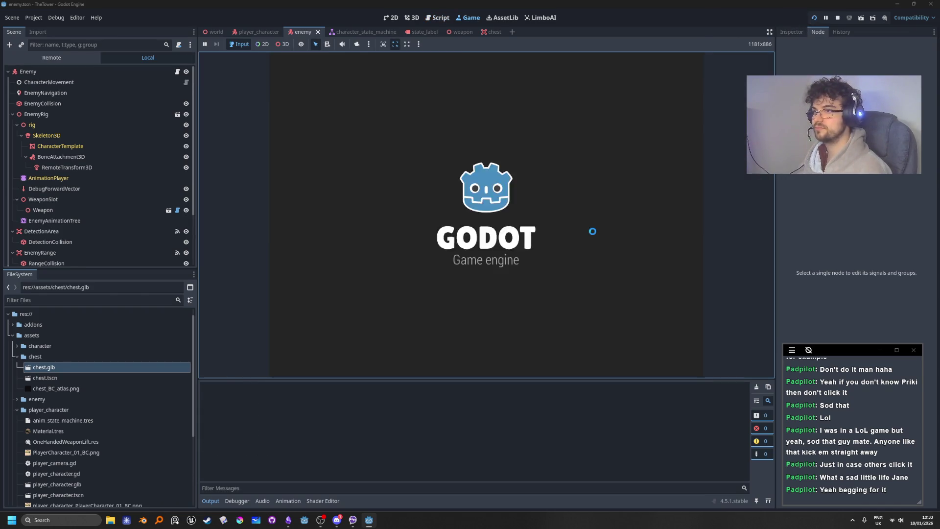
pyautogui.press('d')
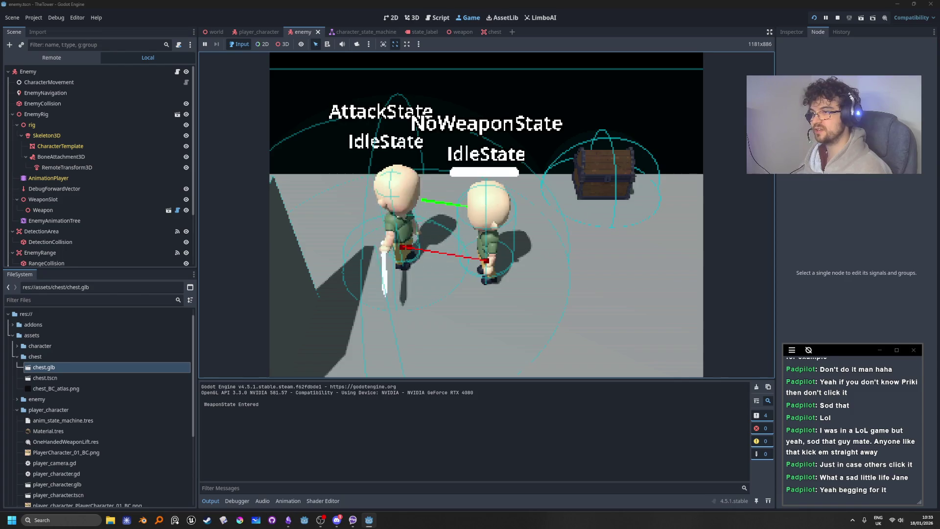
pyautogui.press('d')
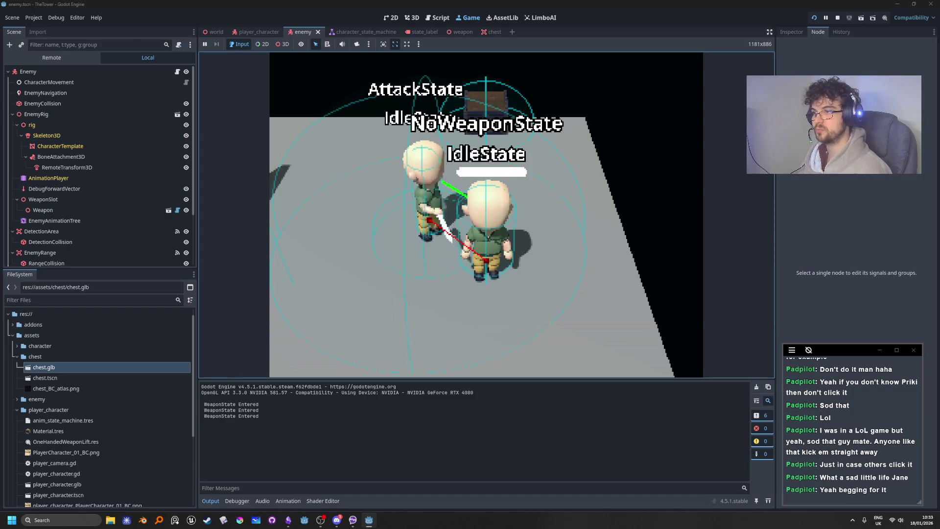
pyautogui.press('w')
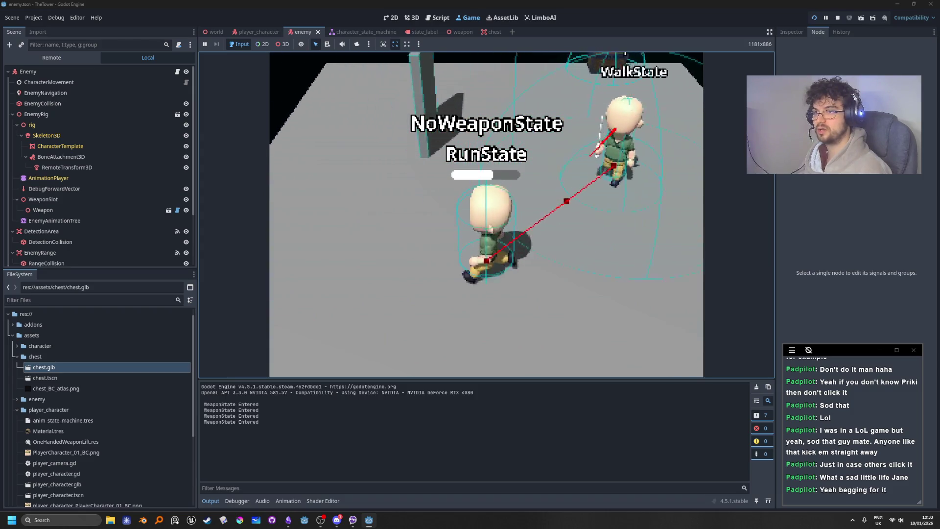
# Step: Stop the game and select the Enemy's EnemyRange node in the 3D view
pyautogui.click(833, 21)
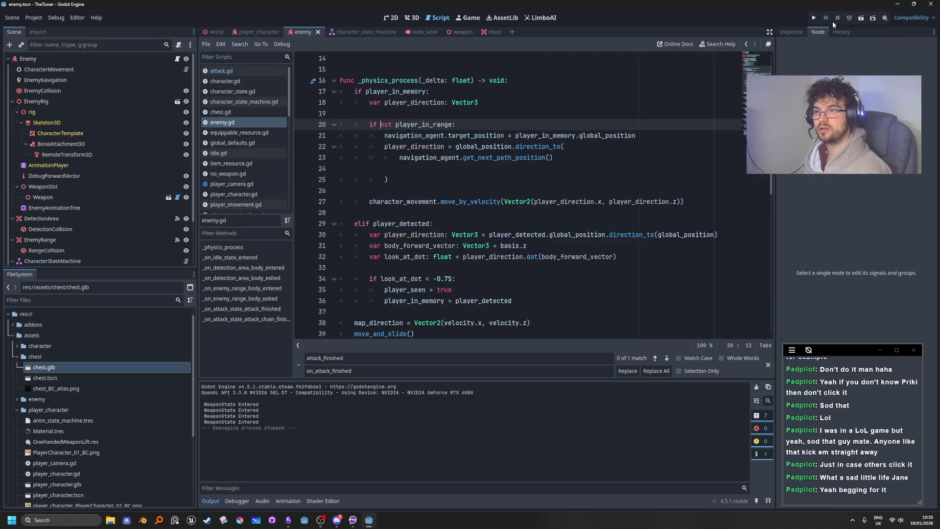
pyautogui.click(411, 223)
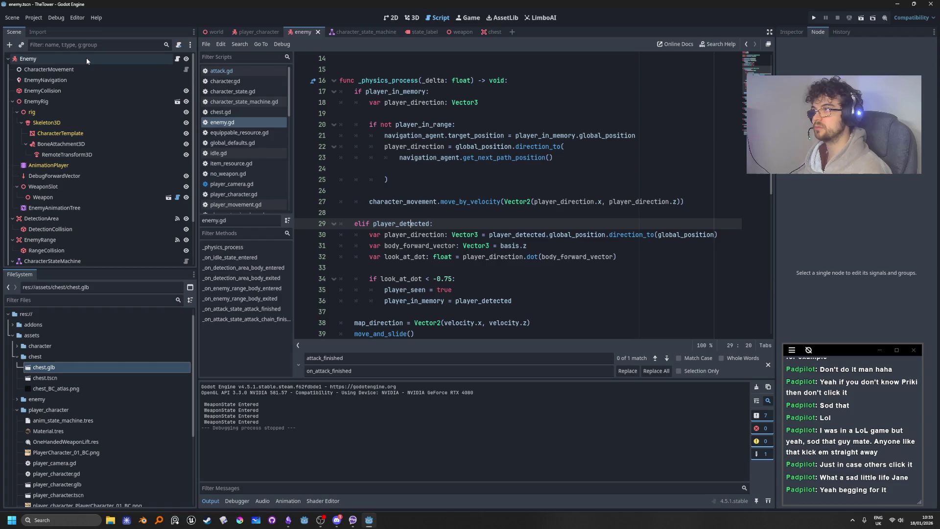
pyautogui.click(85, 56)
pyautogui.click(412, 18)
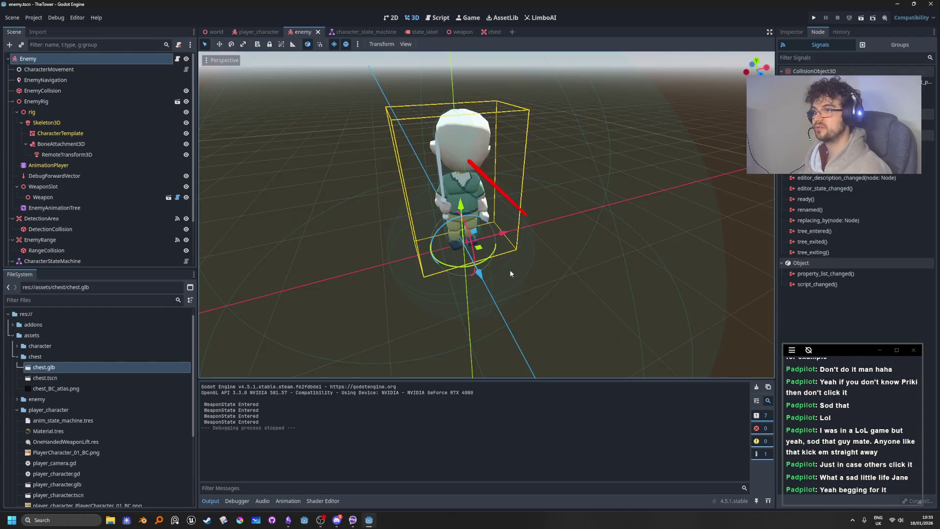
pyautogui.scroll(3, 468, 258)
pyautogui.scroll(-3, 64, 175)
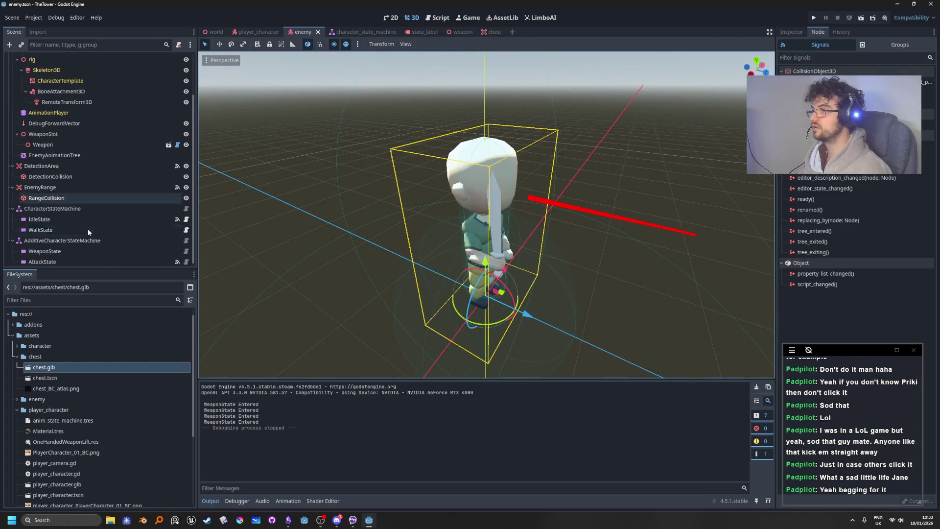
pyautogui.click(63, 163)
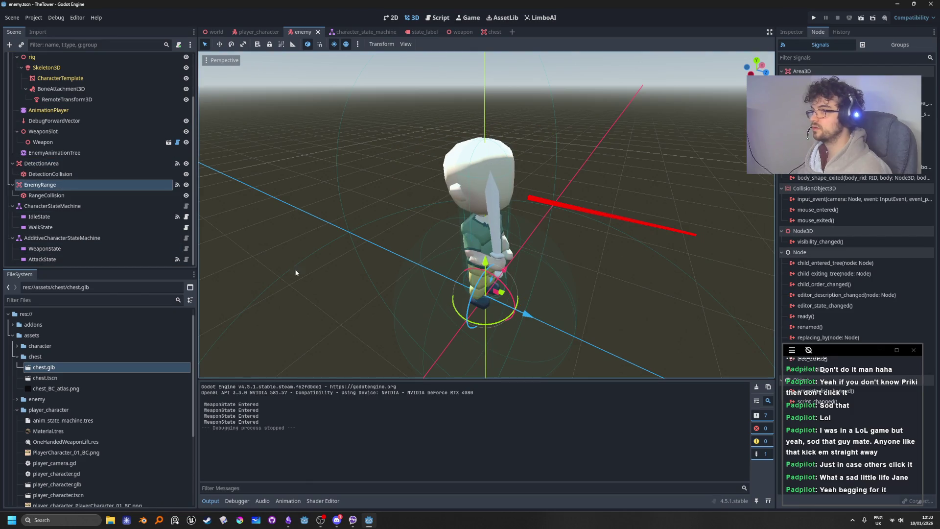
# Step: Shrink the RangeCollision sphere's radius to about 0.70
pyautogui.moveTo(533, 307)
pyautogui.mouseDown()
pyautogui.moveTo(485, 304)
pyautogui.moveTo(524, 305)
pyautogui.moveTo(504, 293)
pyautogui.moveTo(563, 304)
pyautogui.moveTo(561, 288)
pyautogui.mouseUp()
pyautogui.scroll(-3, 504, 294)
pyautogui.scroll(5, 505, 294)
pyautogui.scroll(-3, 561, 294)
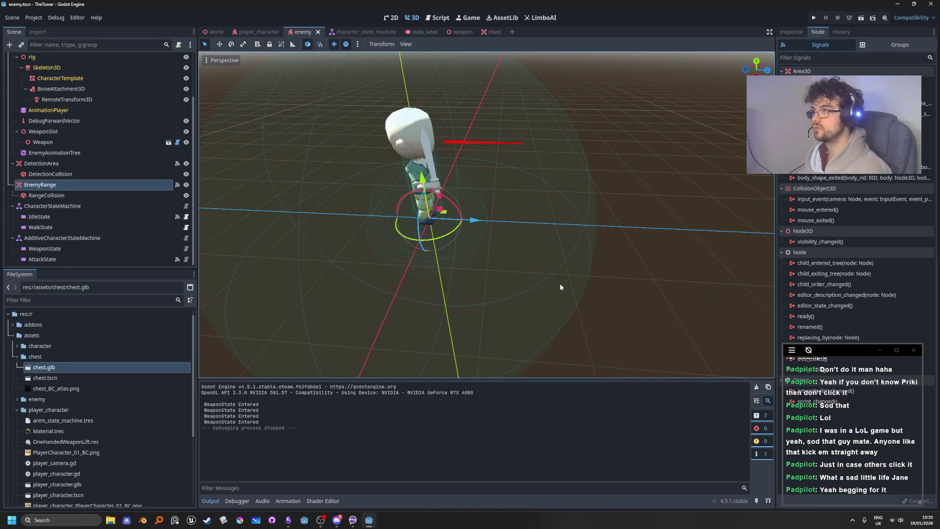
pyautogui.click(154, 200)
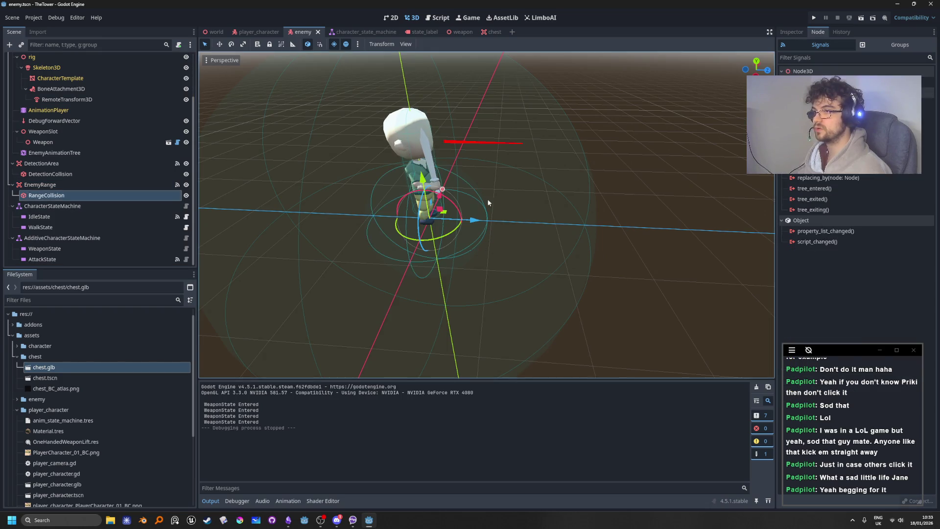
pyautogui.scroll(3, 488, 202)
pyautogui.moveTo(488, 203); pyautogui.dragTo(615, 209)
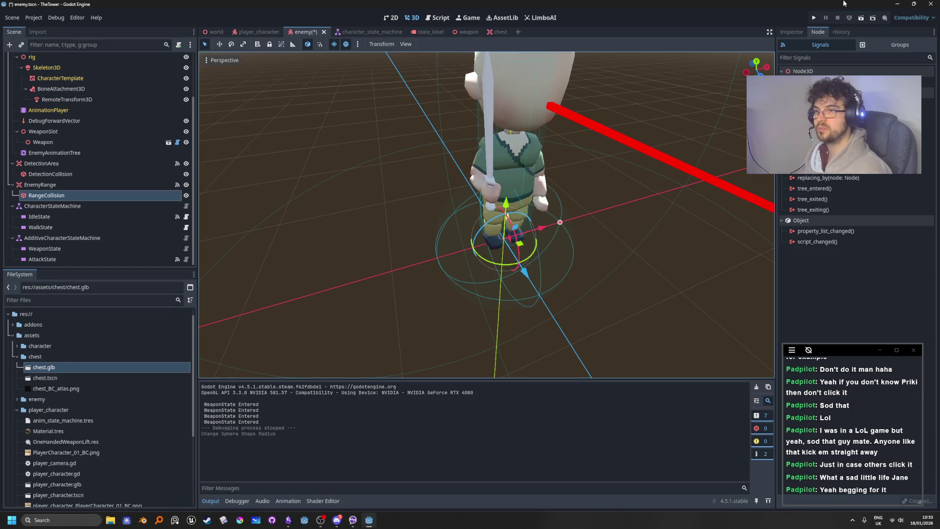
# Step: Run the project and move the player toward and away from the enemy to trigger attacks
pyautogui.click(815, 17)
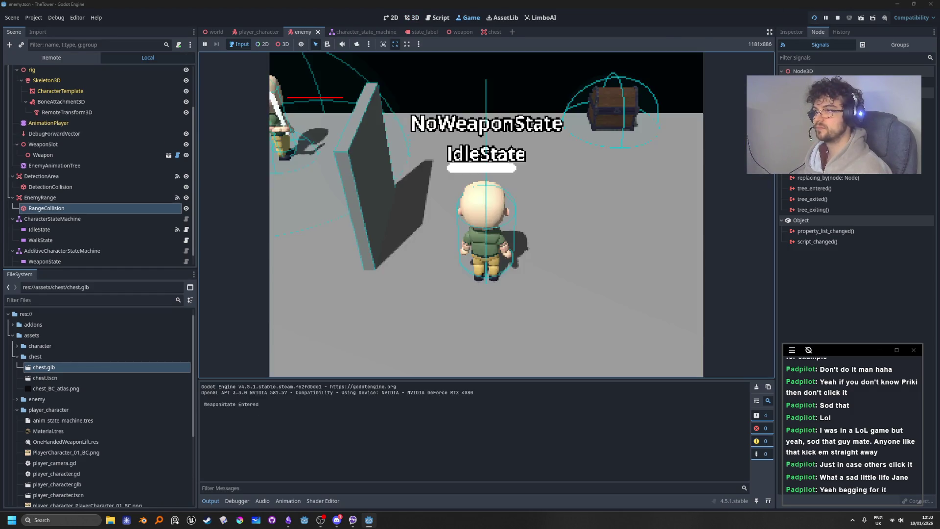
pyautogui.press('w')
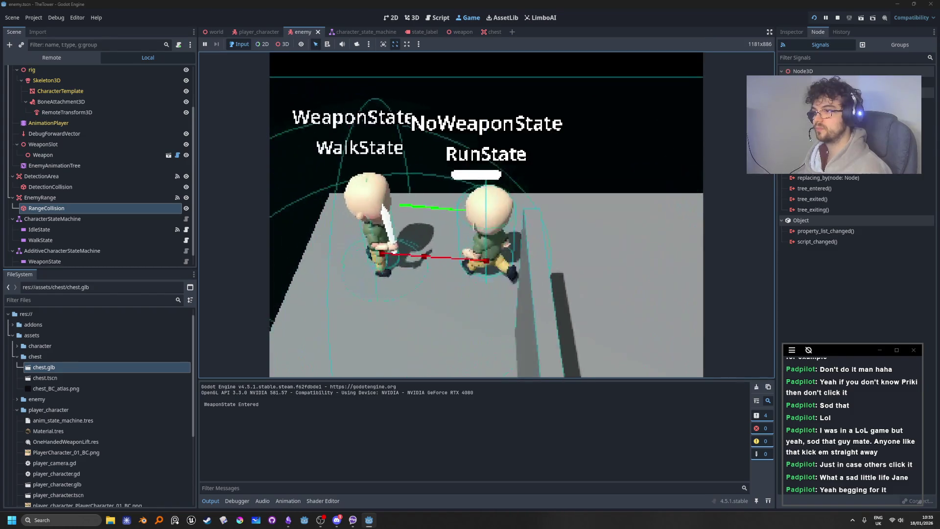
pyautogui.press('w')
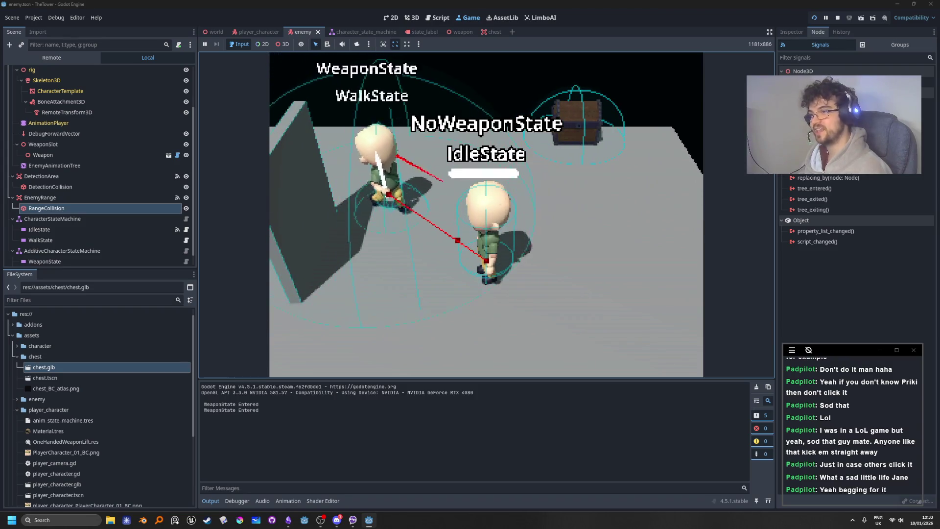
pyautogui.press('w')
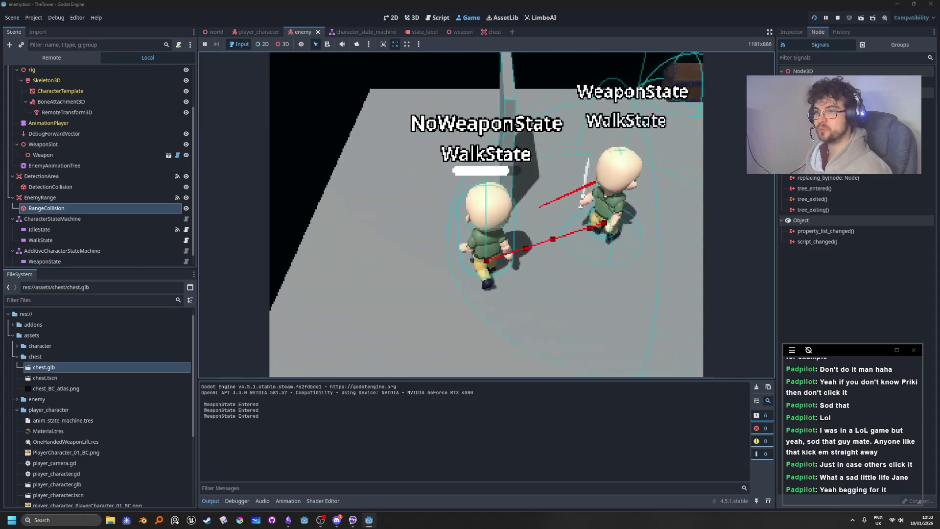
pyautogui.press('w')
pyautogui.press('d')
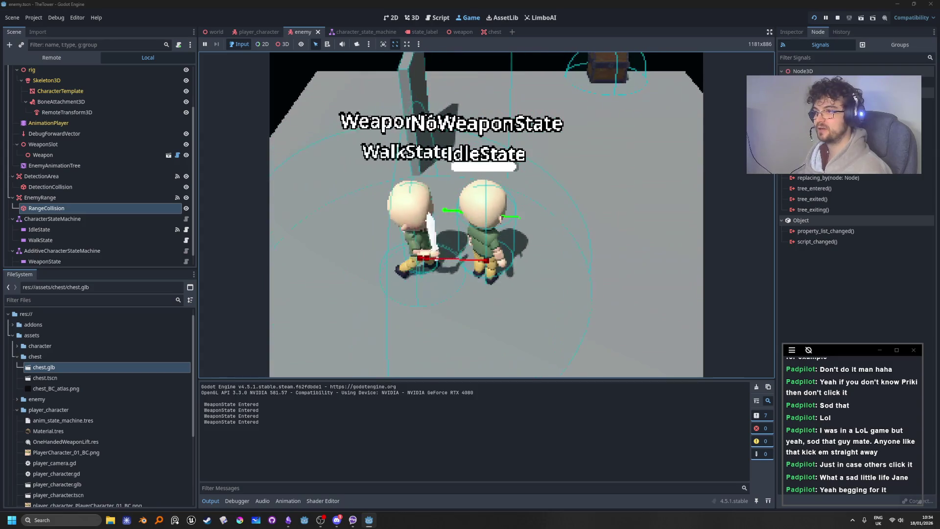
pyautogui.press('s')
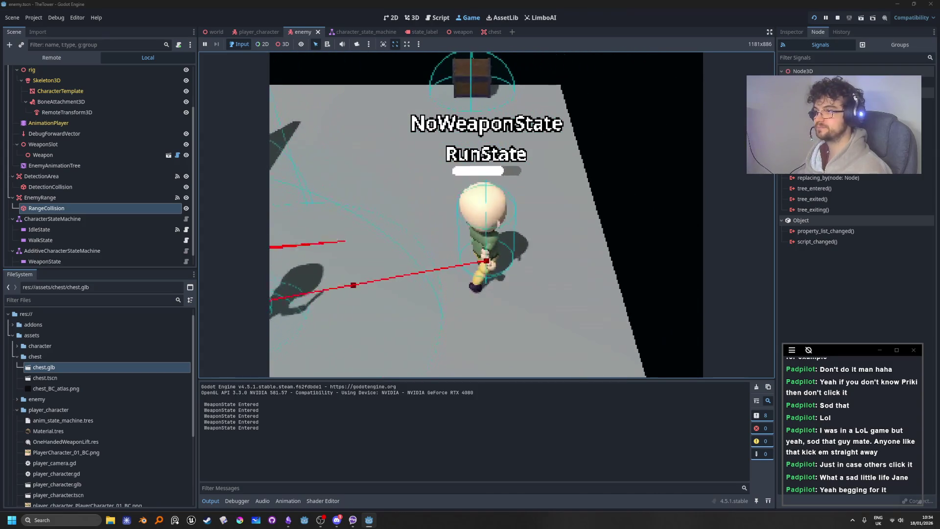
pyautogui.press('w')
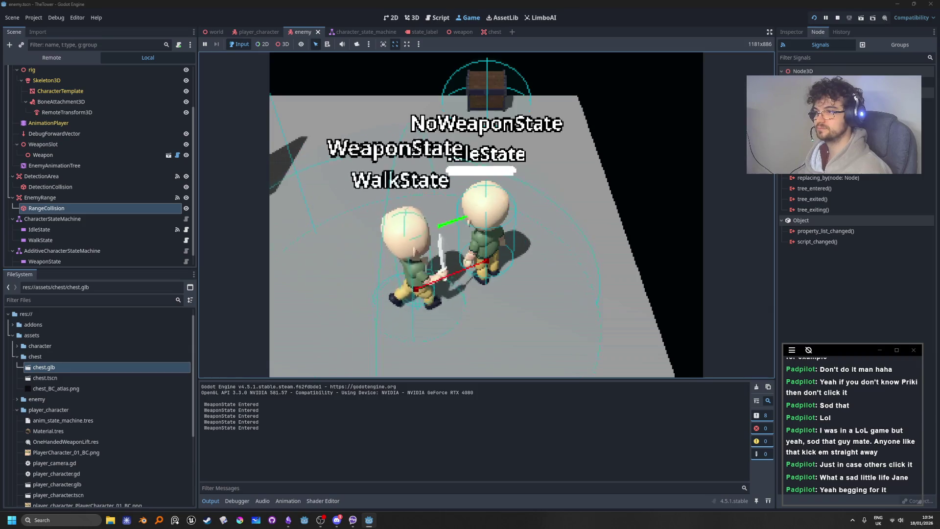
pyautogui.press('a')
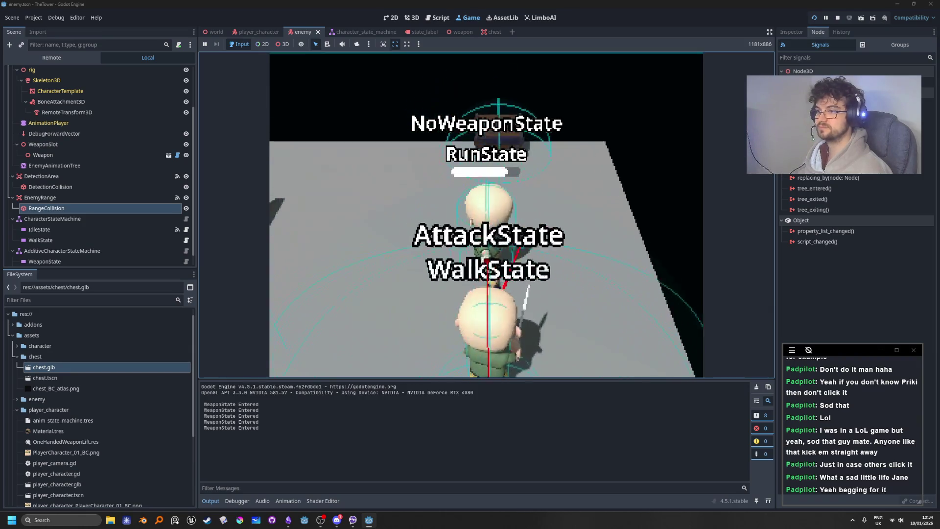
pyautogui.press('w')
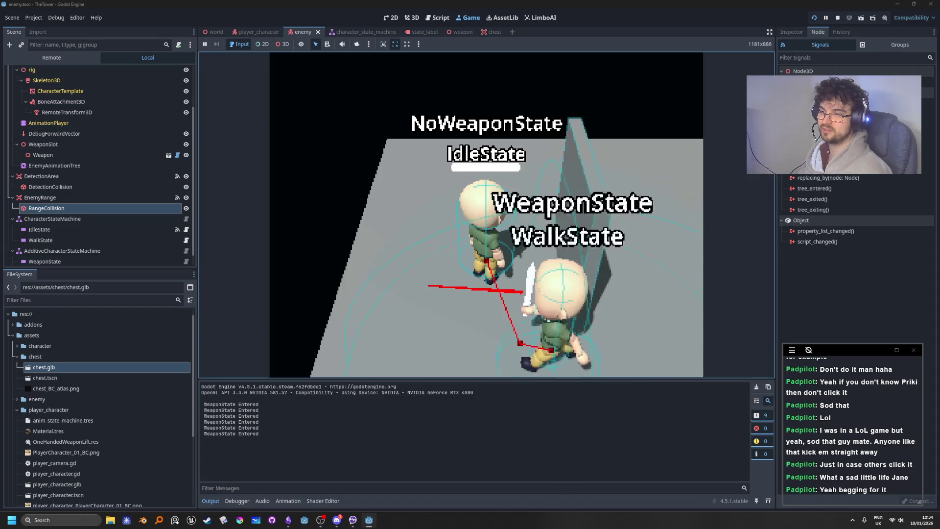
pyautogui.press('w')
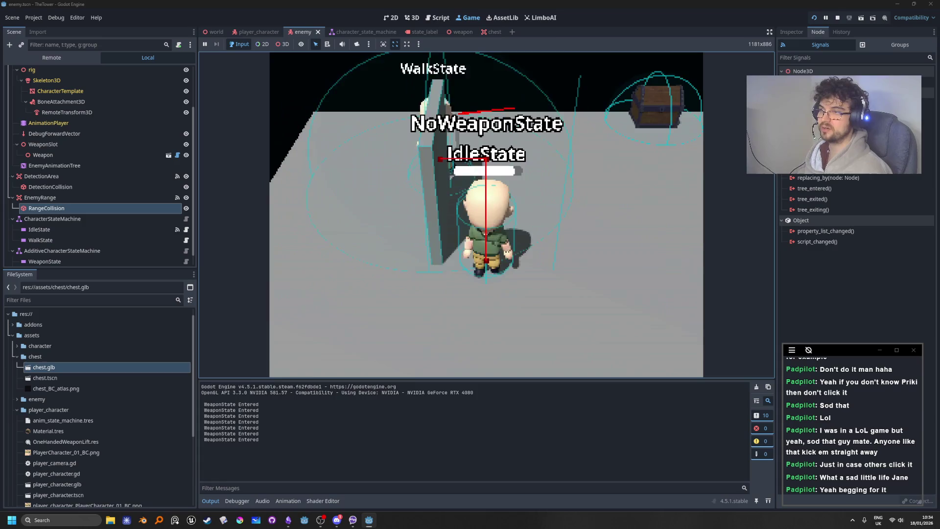
pyautogui.press('w')
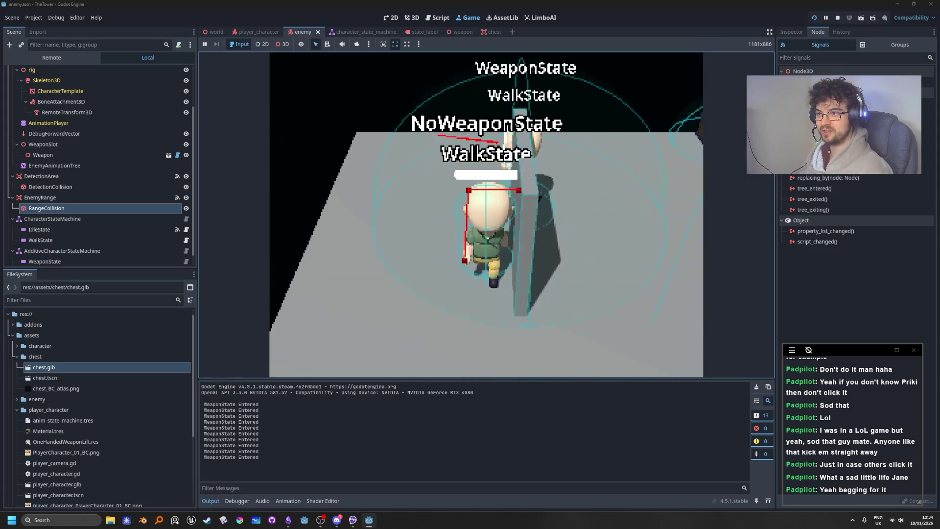
# Step: Walk the player around the wall to test enemy pursuit, then stop the game with F8
pyautogui.press('a')
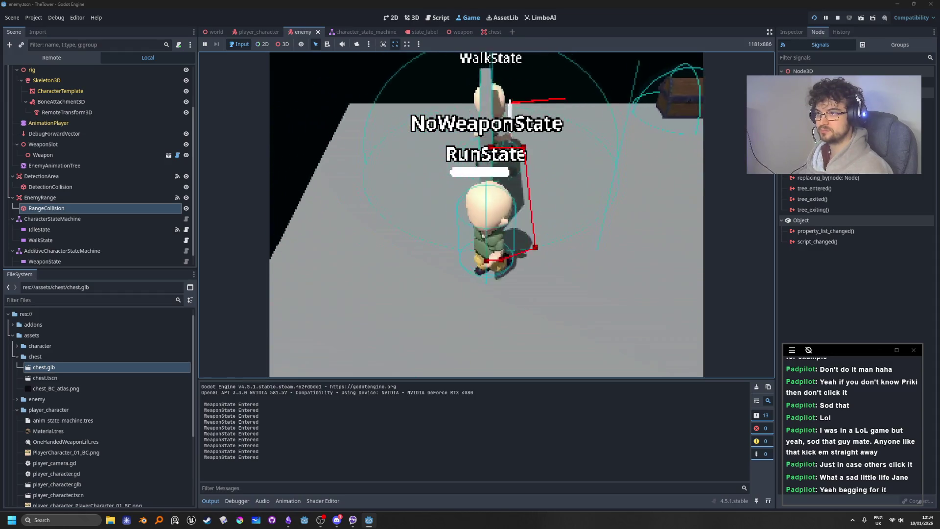
pyautogui.press('a')
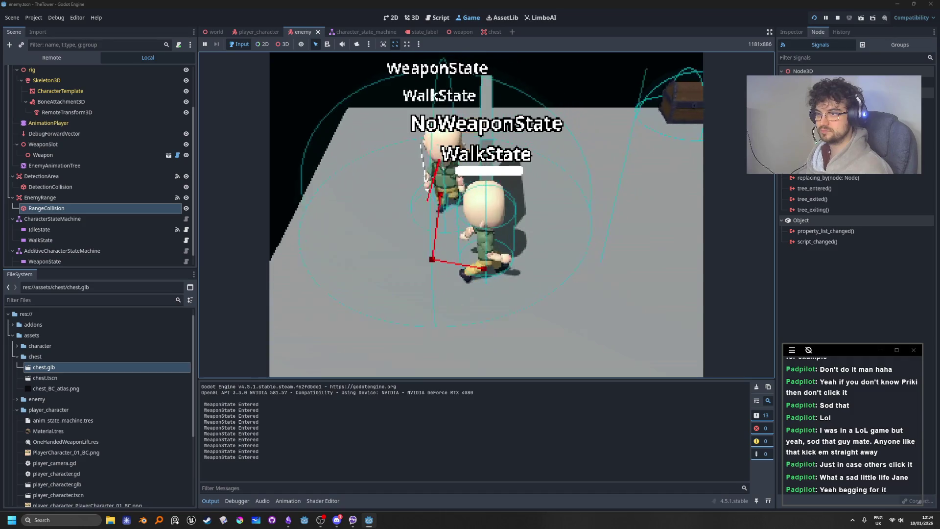
pyautogui.press('d')
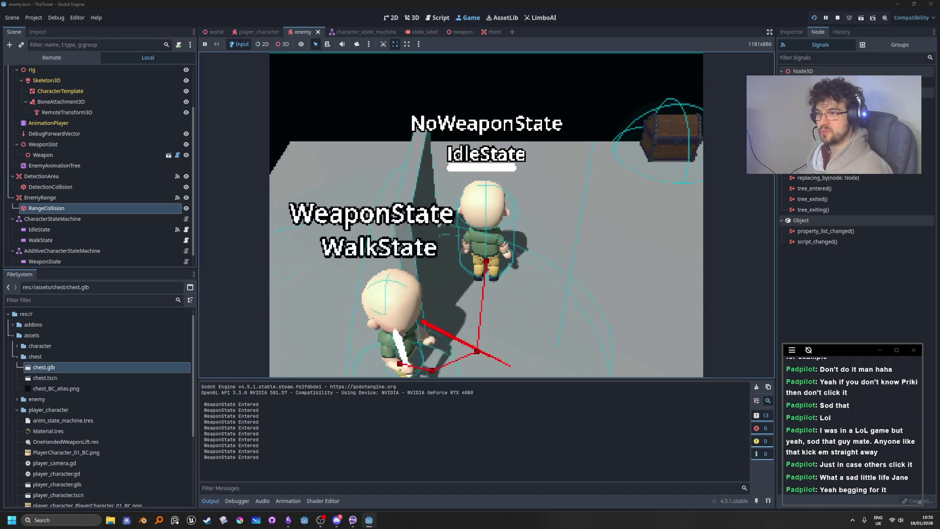
pyautogui.press('w')
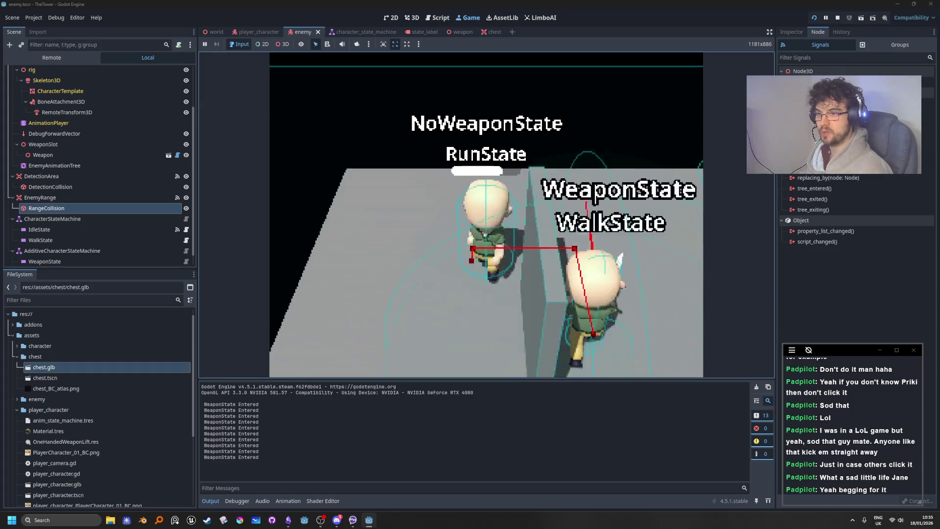
pyautogui.press('a')
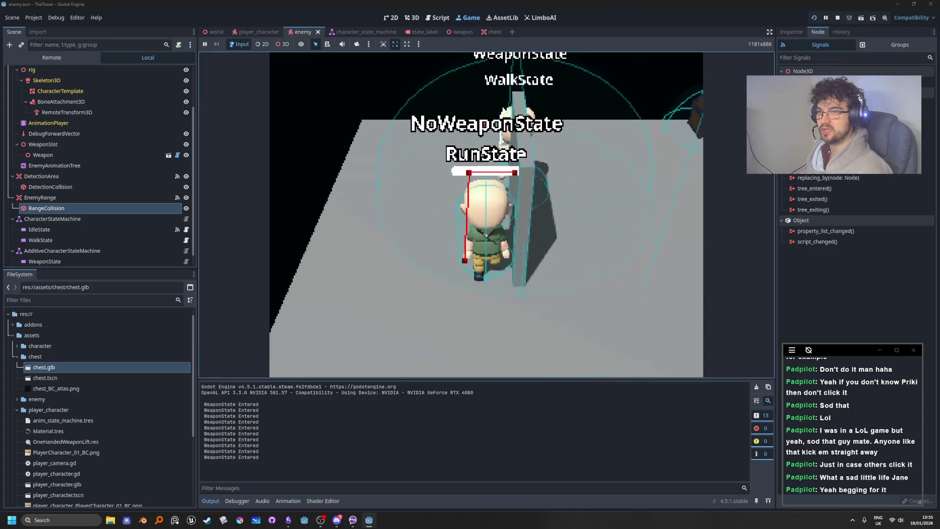
pyautogui.press('d')
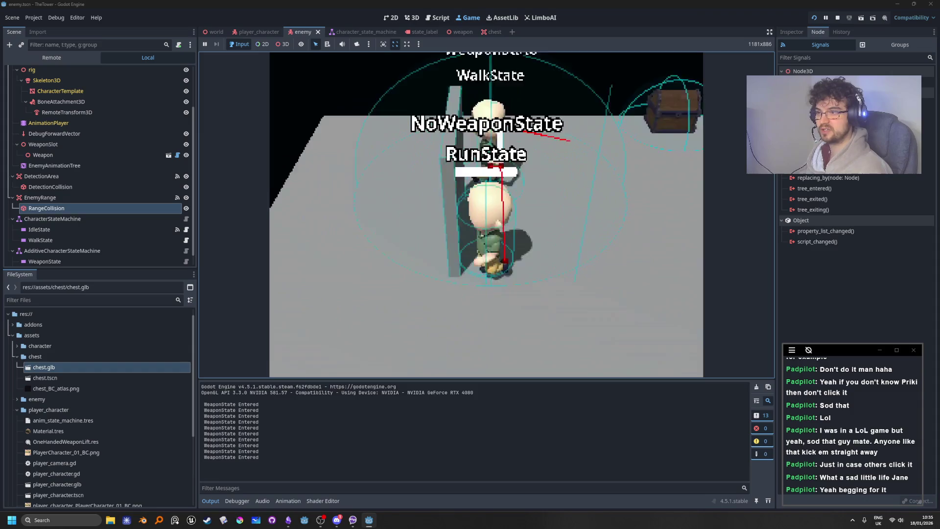
pyautogui.press('s')
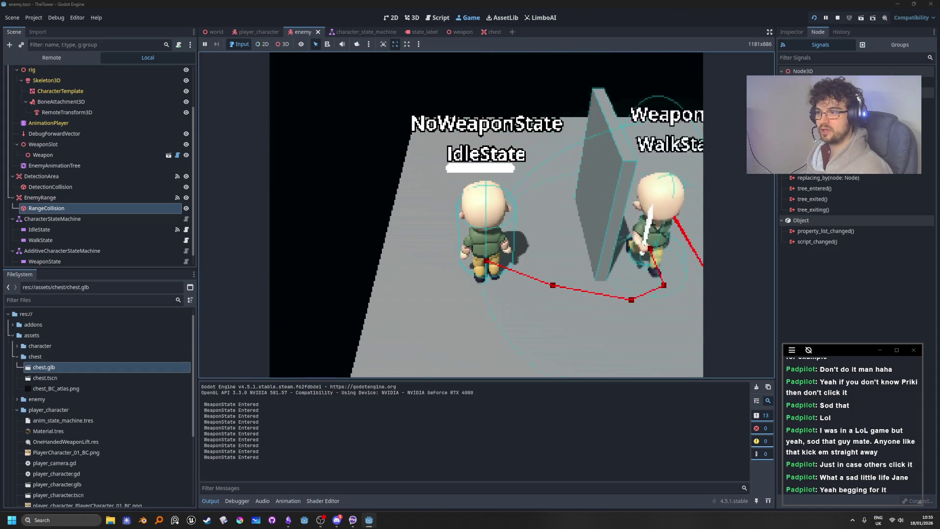
pyautogui.press('a')
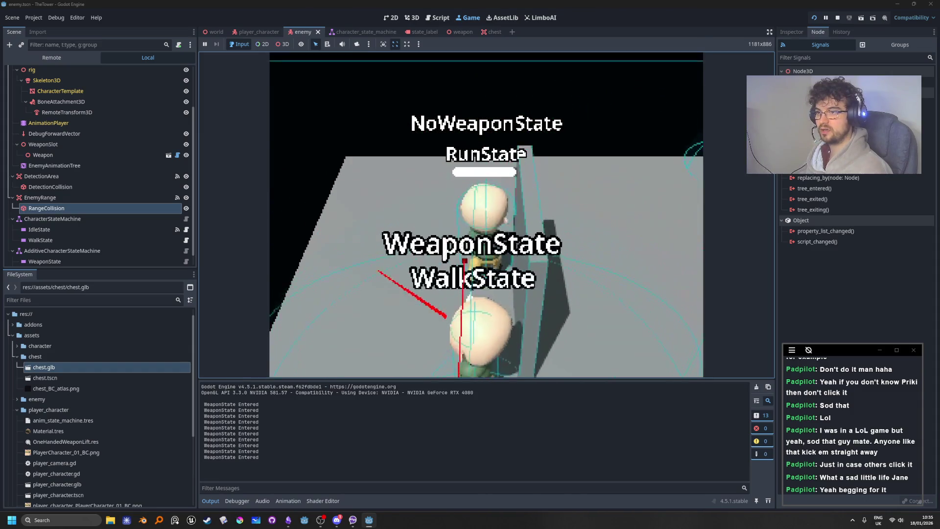
pyautogui.press('w')
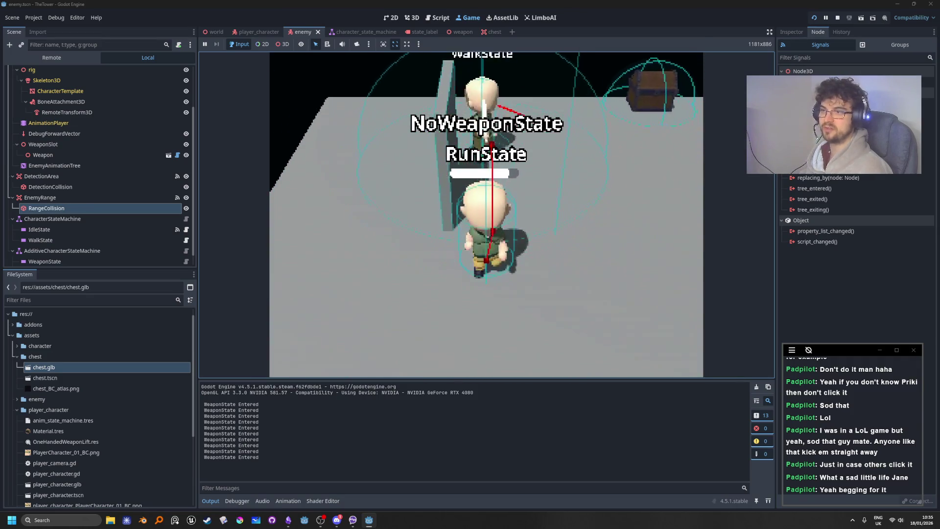
pyautogui.press('d')
pyautogui.press('s')
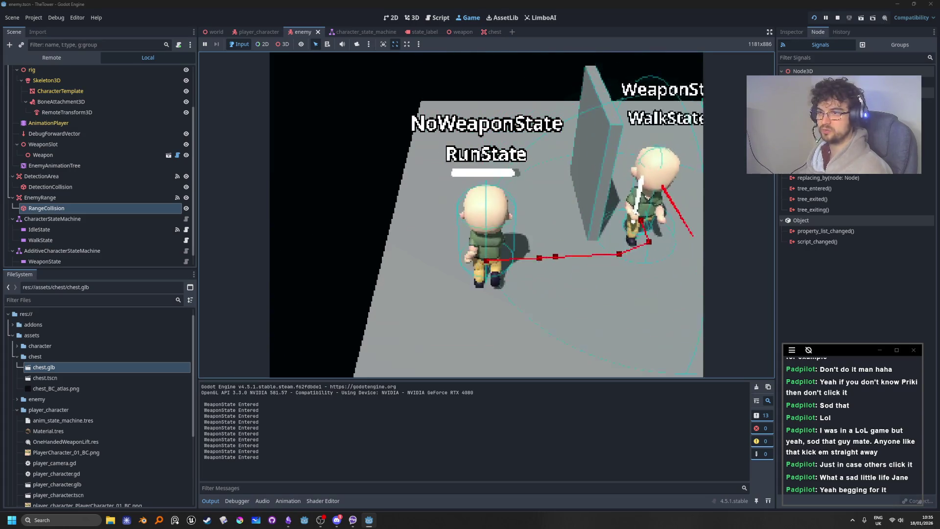
pyautogui.press('w')
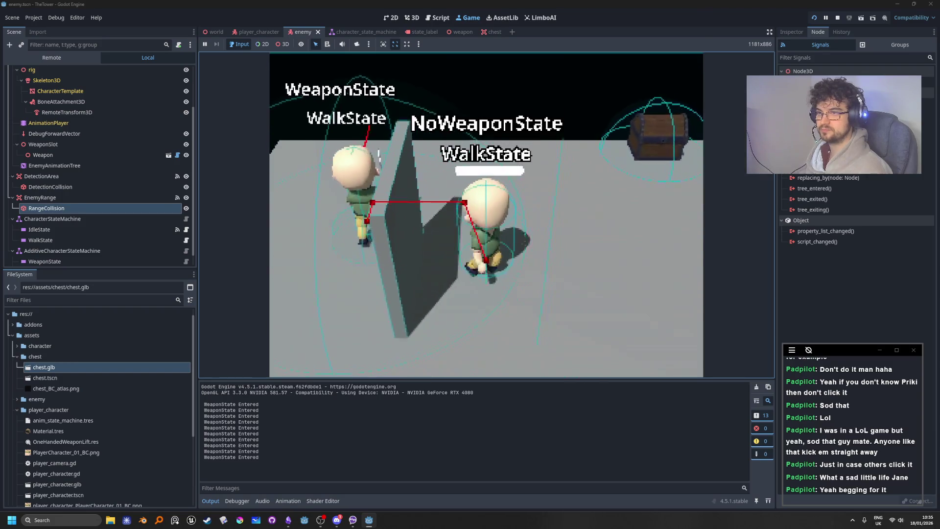
pyautogui.press('F8')
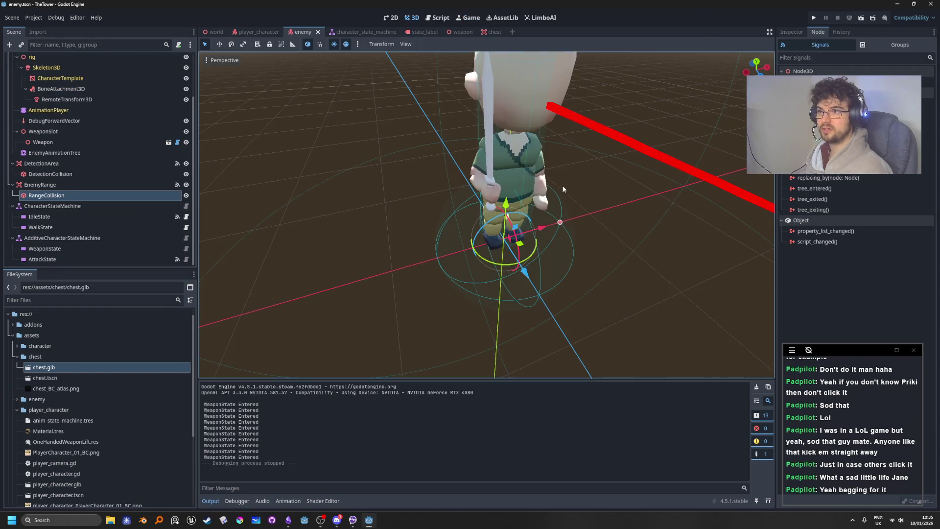
pyautogui.moveTo(563, 186); pyautogui.dragTo(611, 183)
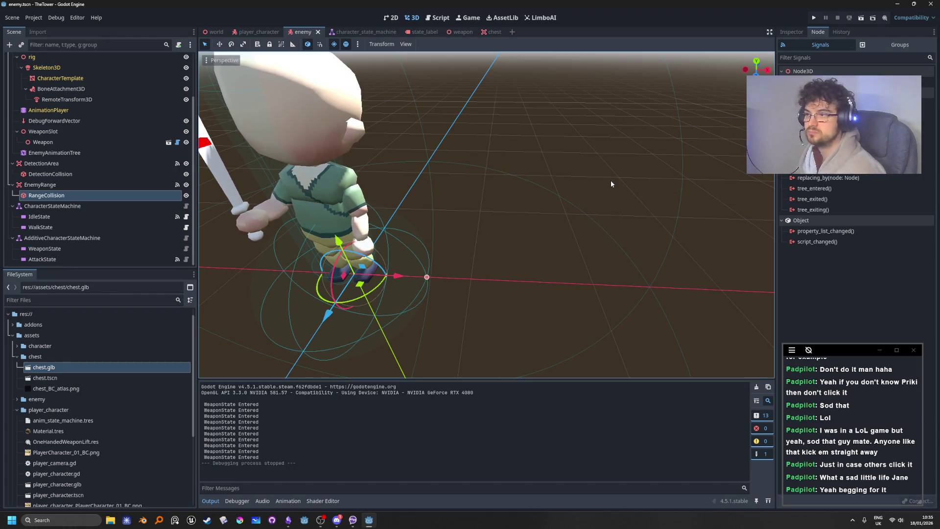
pyautogui.moveTo(757, 62); pyautogui.dragTo(760, 68)
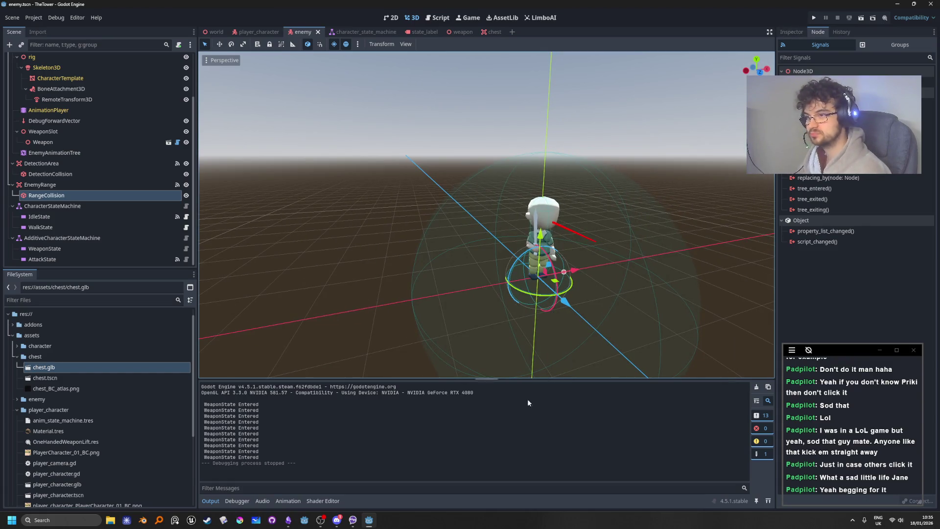
pyautogui.moveTo(511, 223); pyautogui.dragTo(427, 443)
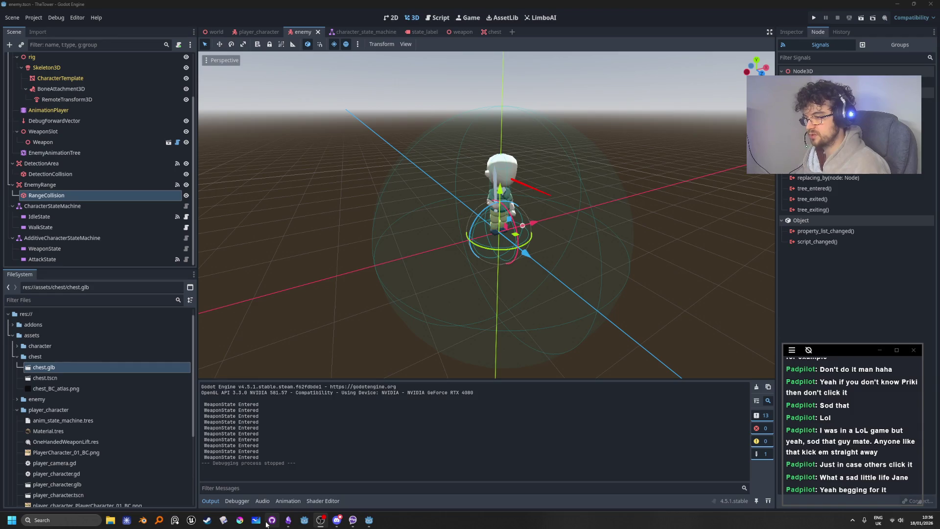
# Step: Close the Godot editor from its title bar
pyautogui.click(267, 524)
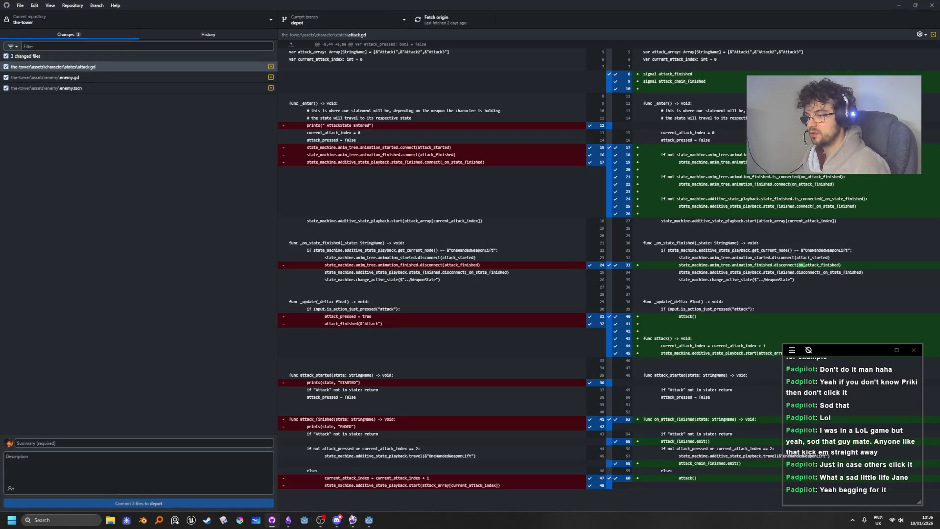
pyautogui.click(368, 521)
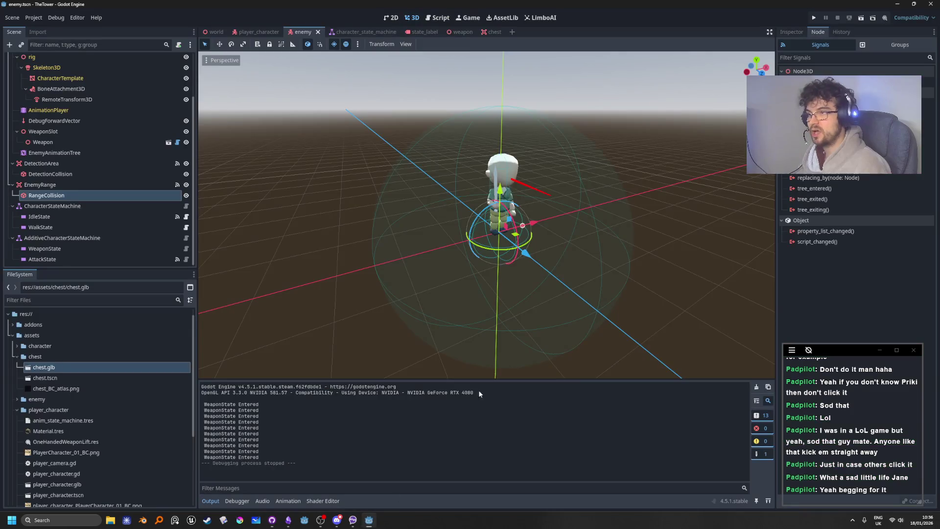
pyautogui.click(932, 4)
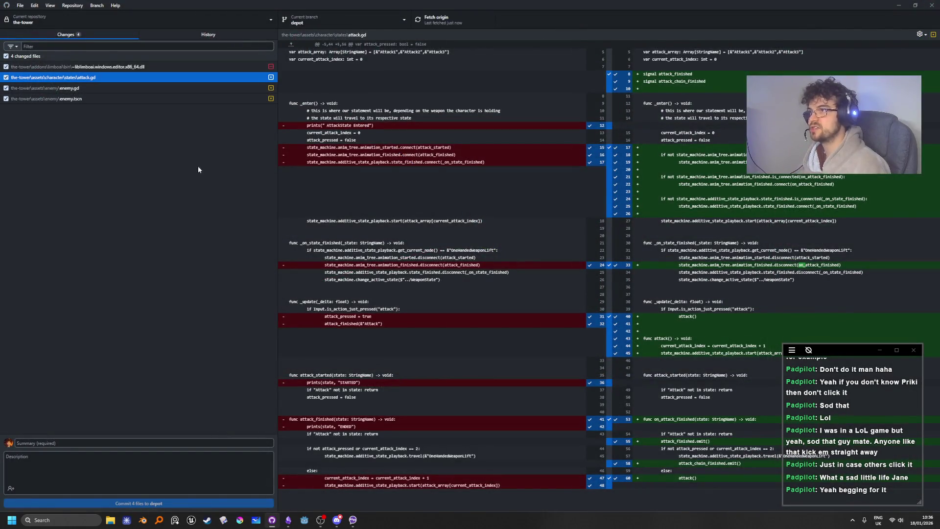
# Step: Fetch origin and inspect the LimboAI editor DLL among the four changed files
pyautogui.click(433, 19)
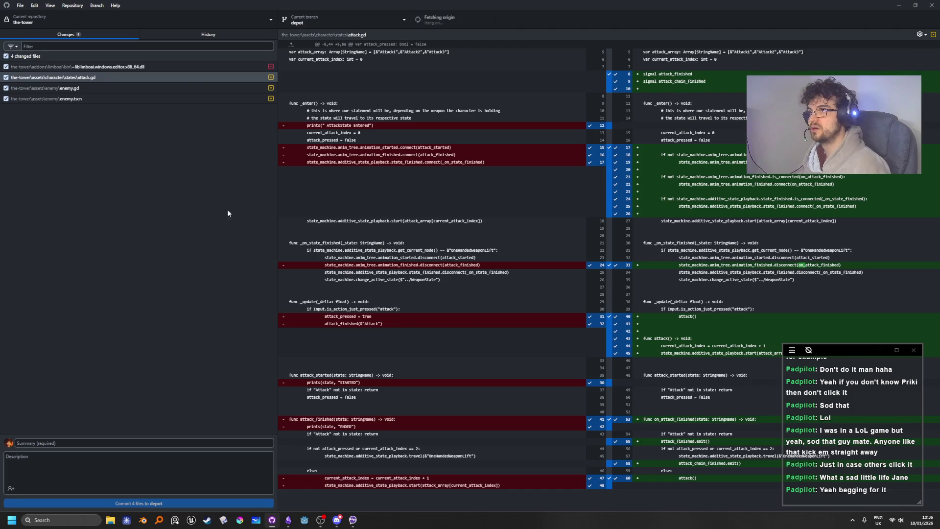
pyautogui.click(216, 67)
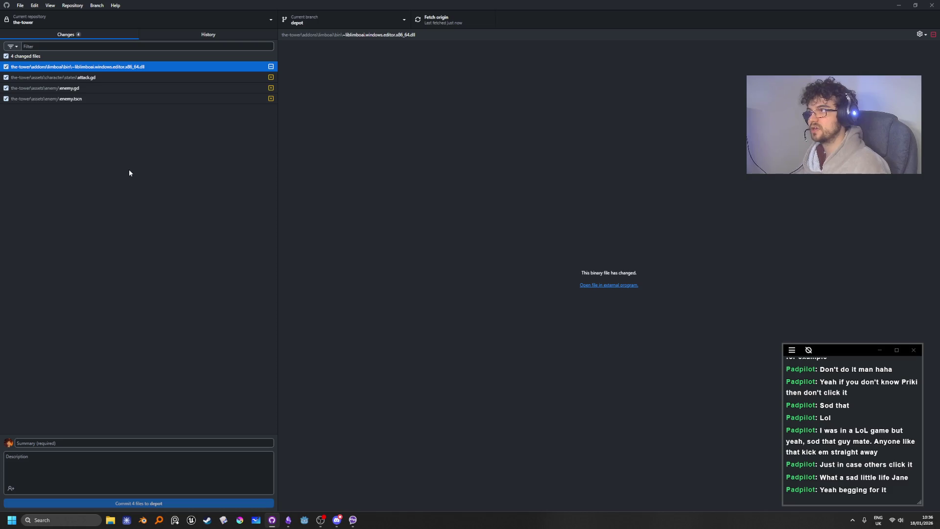
pyautogui.click(122, 443)
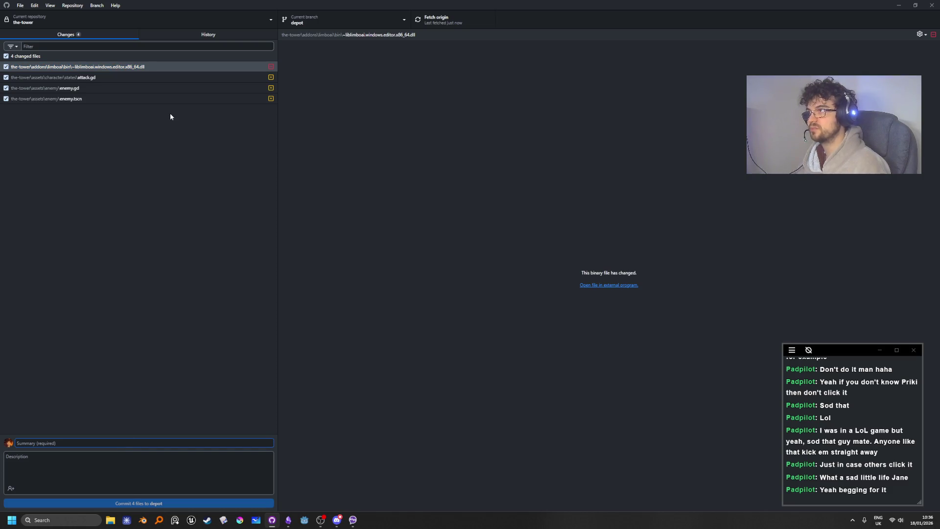
pyautogui.click(156, 285)
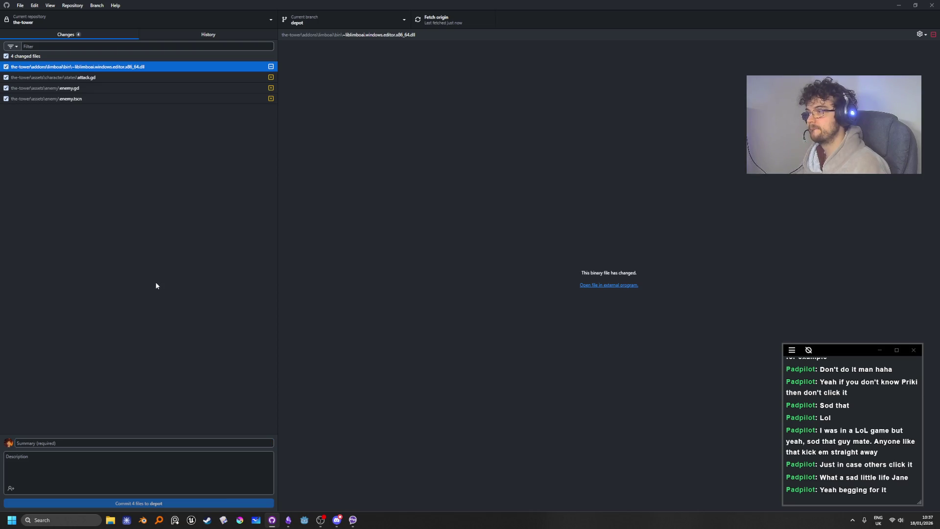
pyautogui.click(151, 441)
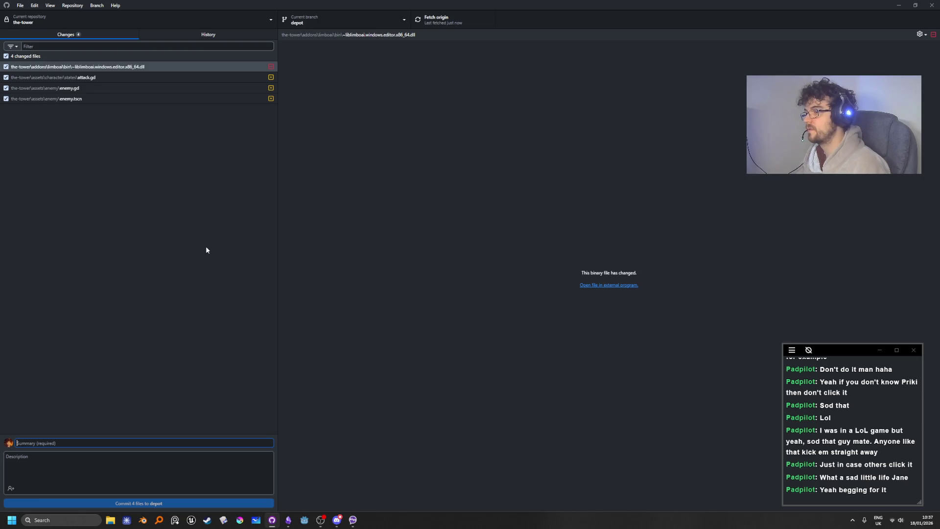
# Step: Add the liblimboai editor .dll to .gitignore and view the resulting .gitignore diff
pyautogui.click(172, 441)
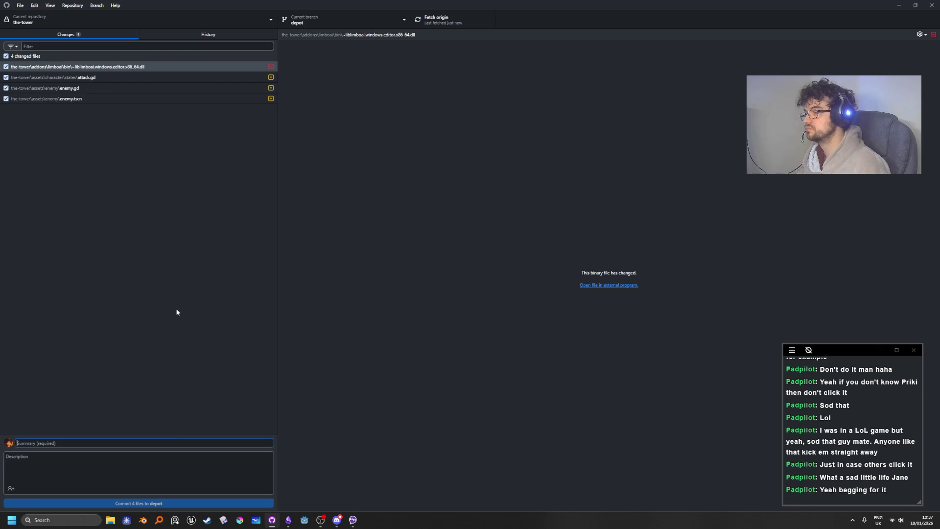
pyautogui.rightClick(129, 67)
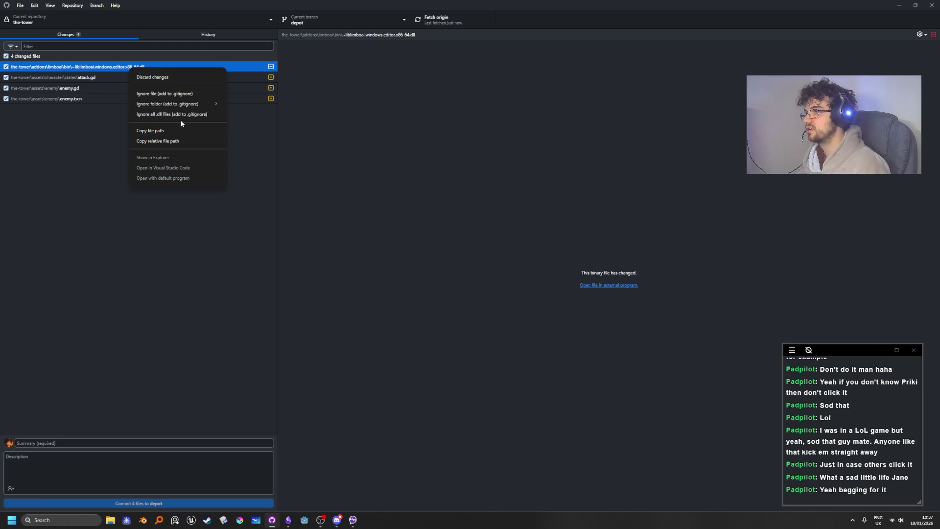
pyautogui.moveTo(193, 103)
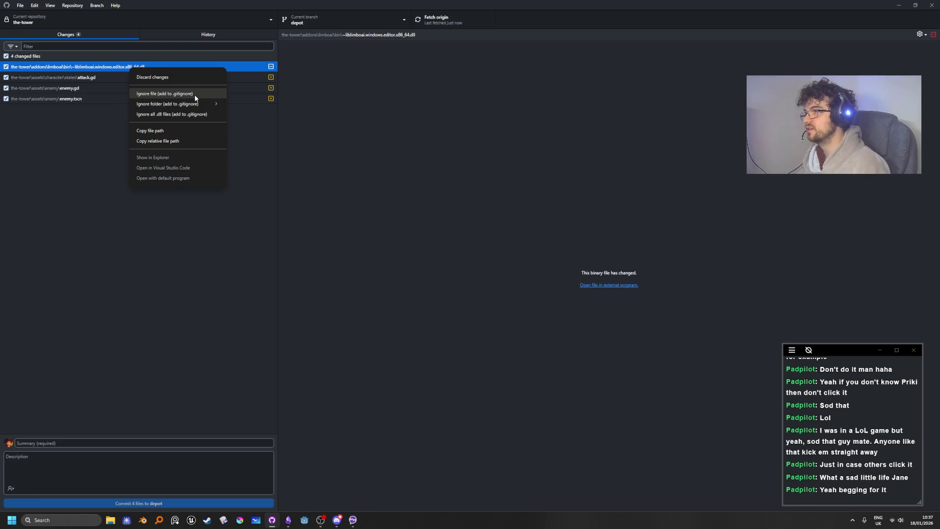
pyautogui.click(195, 95)
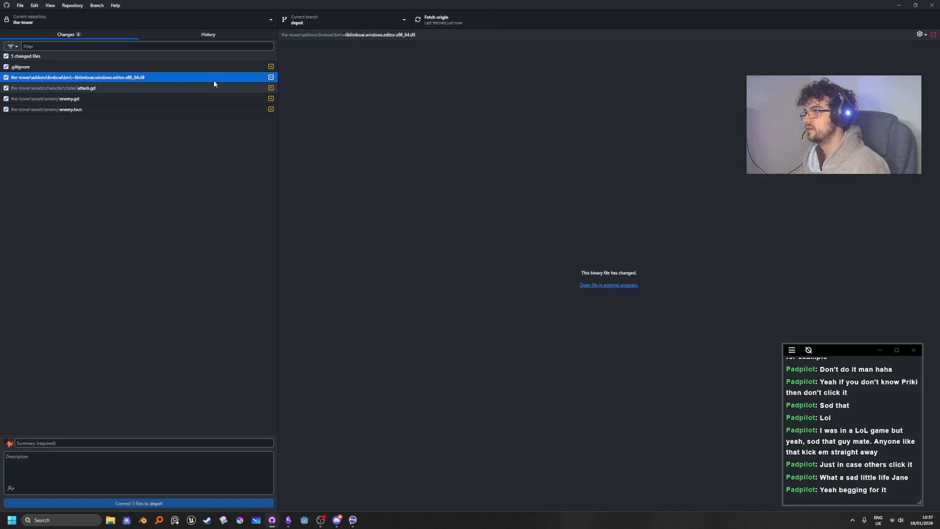
pyautogui.click(192, 67)
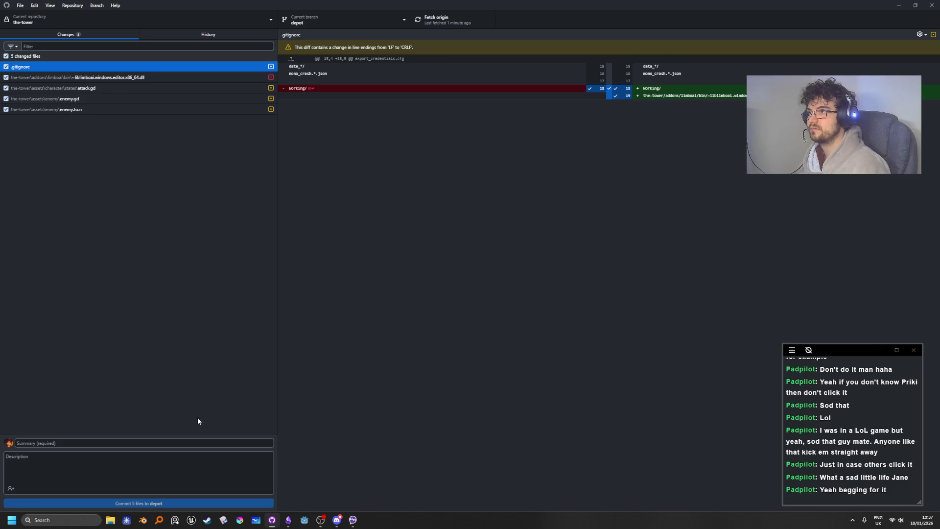
# Step: Enter summary 'added enemy attack when in range of player' and commit 5 files to depot
pyautogui.click(203, 443)
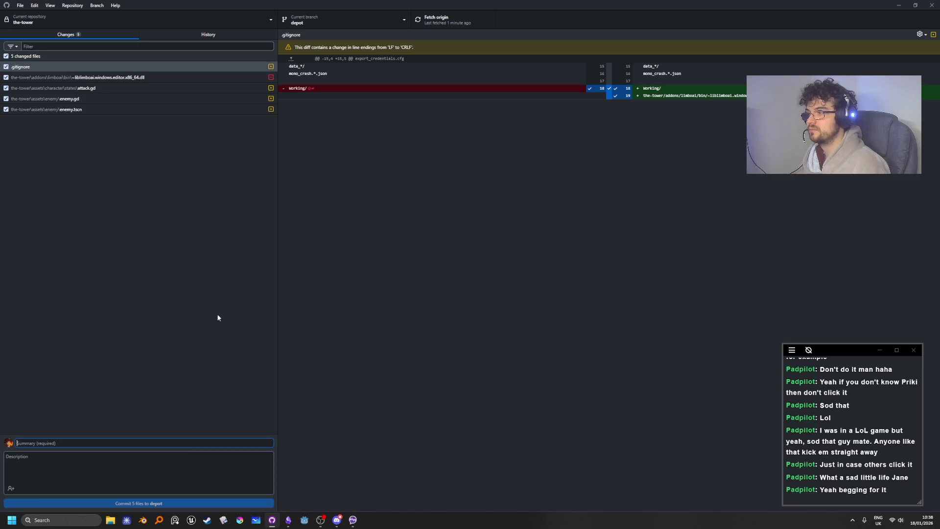
pyautogui.write('a')
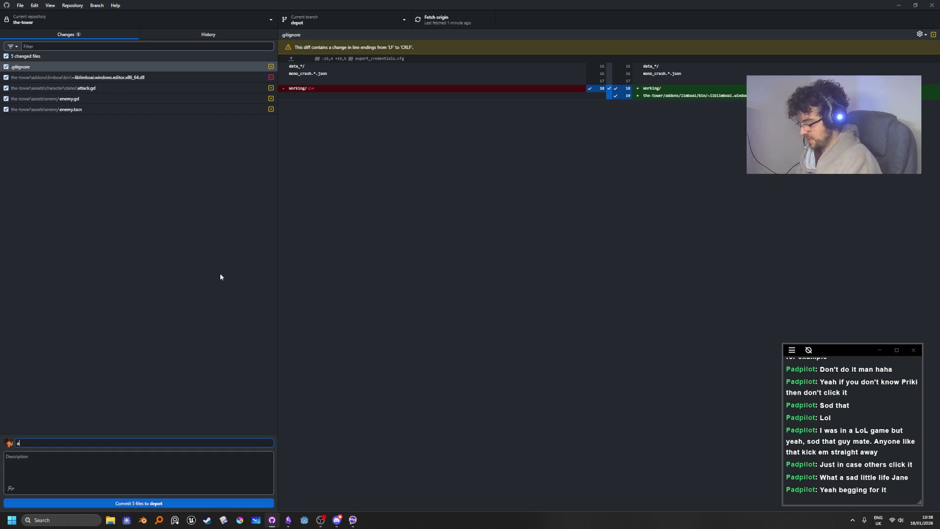
pyautogui.write('dded atta')
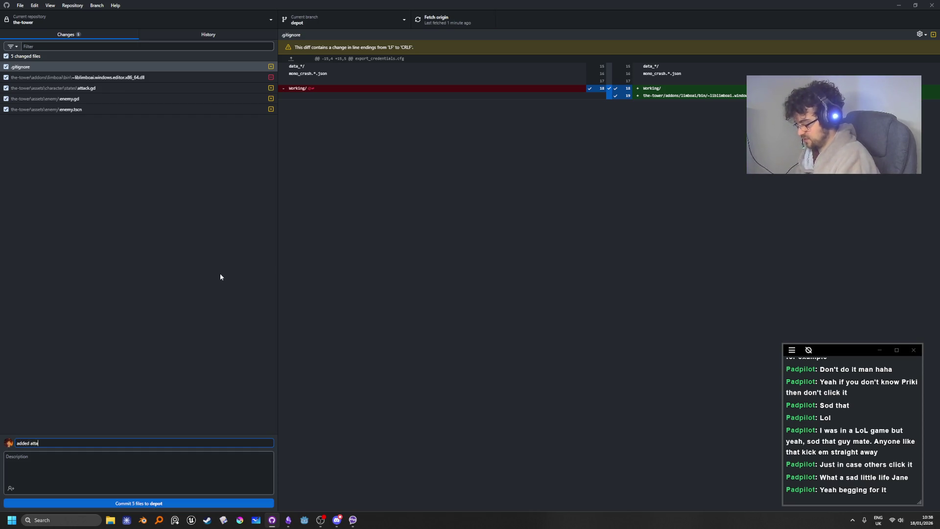
pyautogui.press('BackSpace')
pyautogui.press('BackSpace')
pyautogui.write('ene')
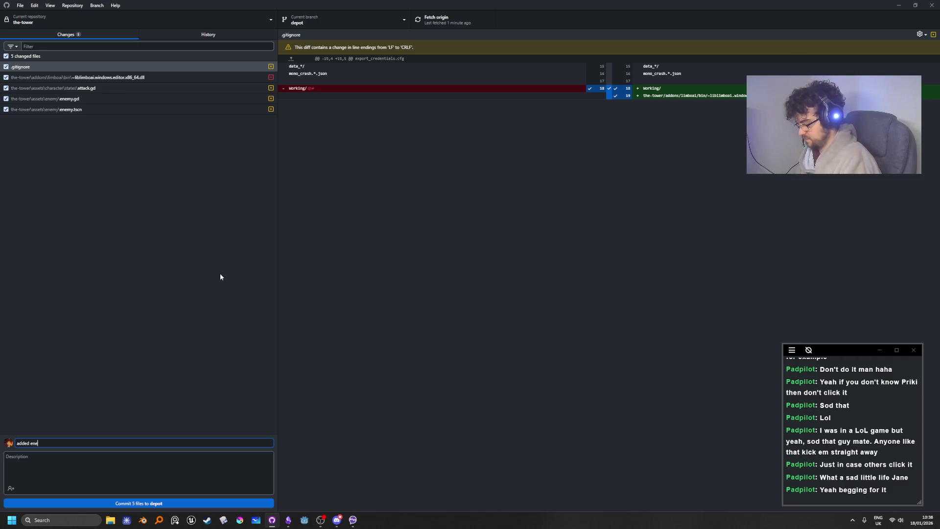
pyautogui.write('my attack')
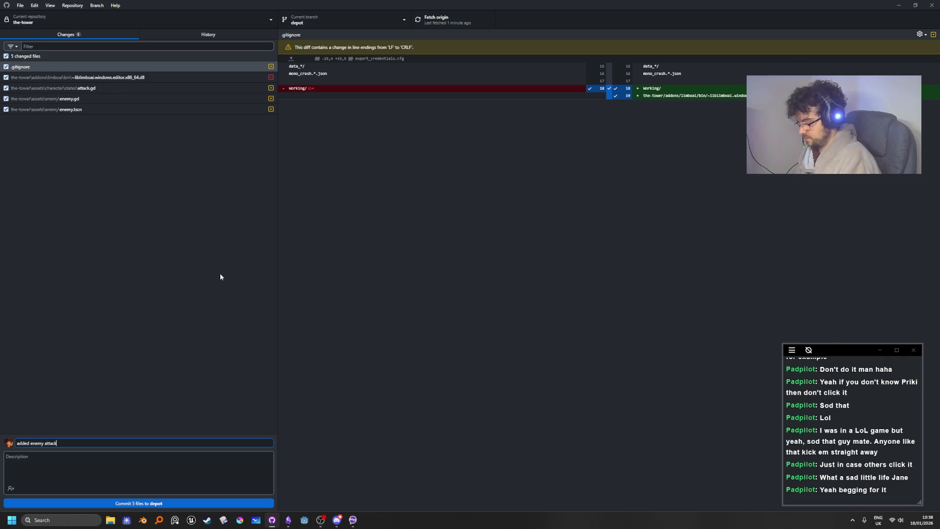
pyautogui.write(' when in r')
pyautogui.write('ange')
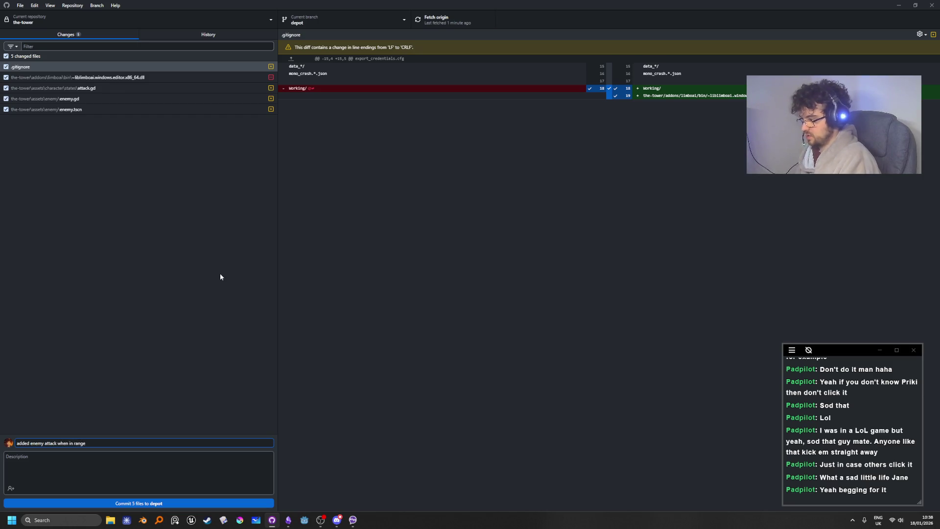
pyautogui.write('f')
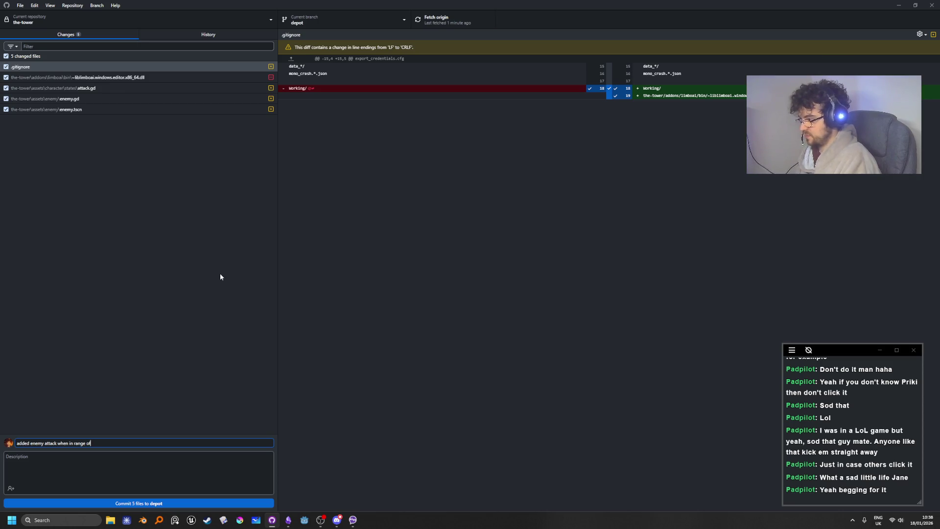
pyautogui.write(' player')
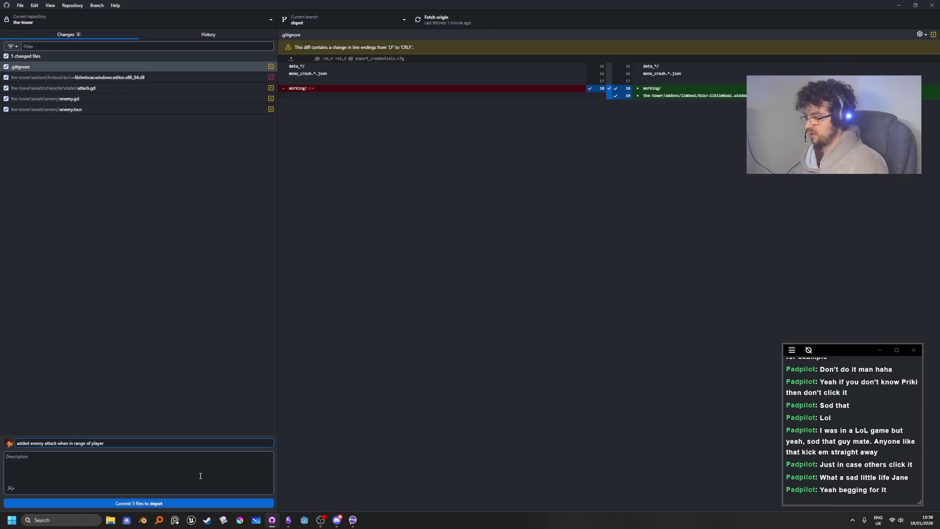
pyautogui.click(199, 476)
pyautogui.click(446, 326)
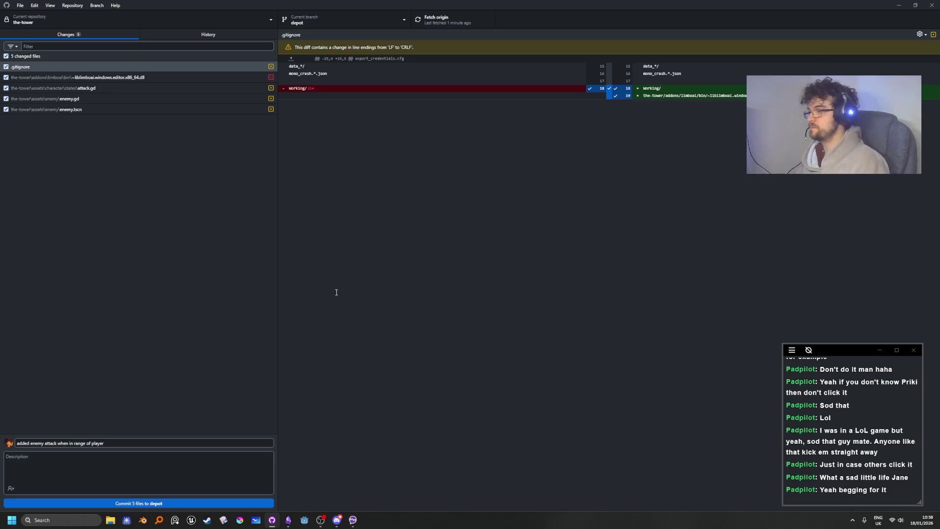
pyautogui.click(224, 500)
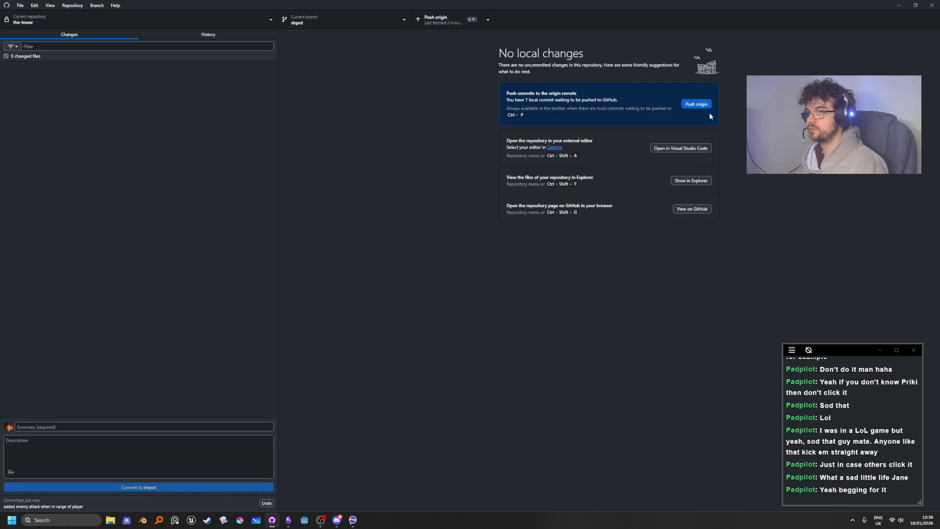
# Step: Push the commit to origin and open the-tower repository on GitHub
pyautogui.click(704, 104)
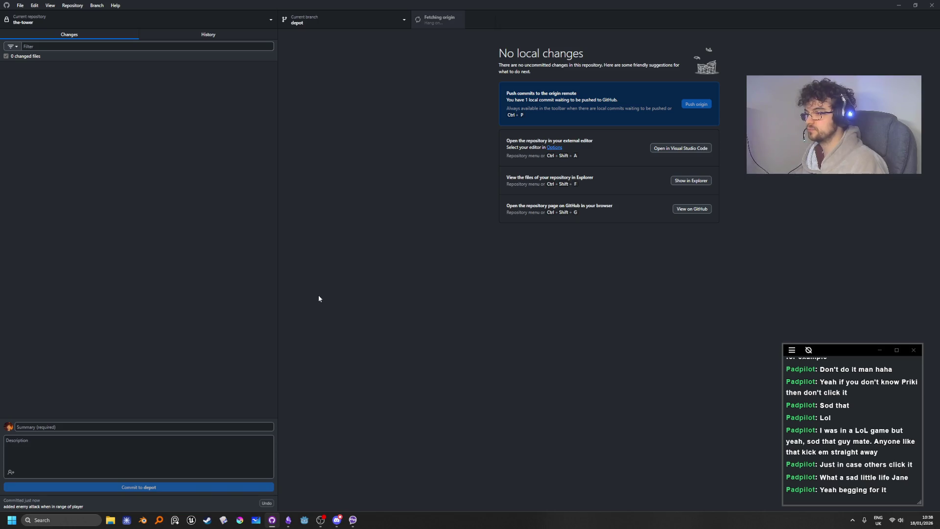
pyautogui.rightClick(104, 15)
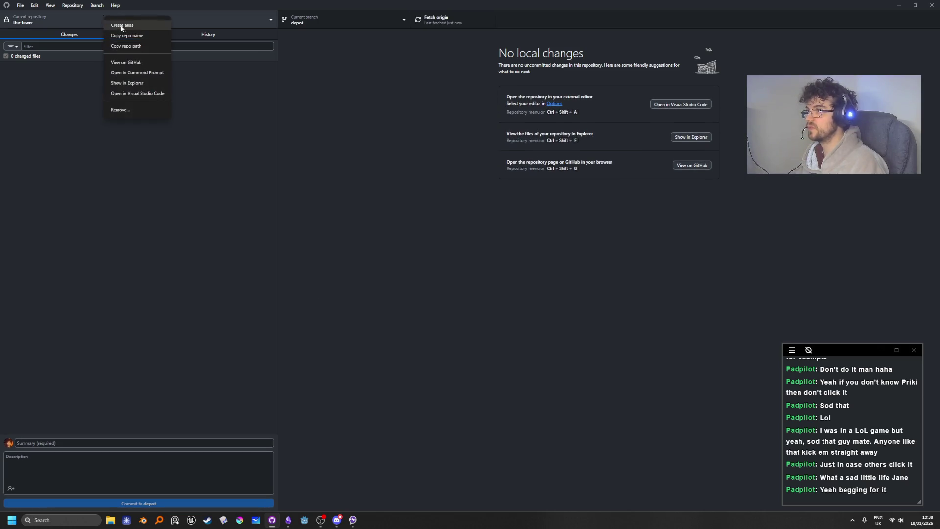
pyautogui.click(128, 63)
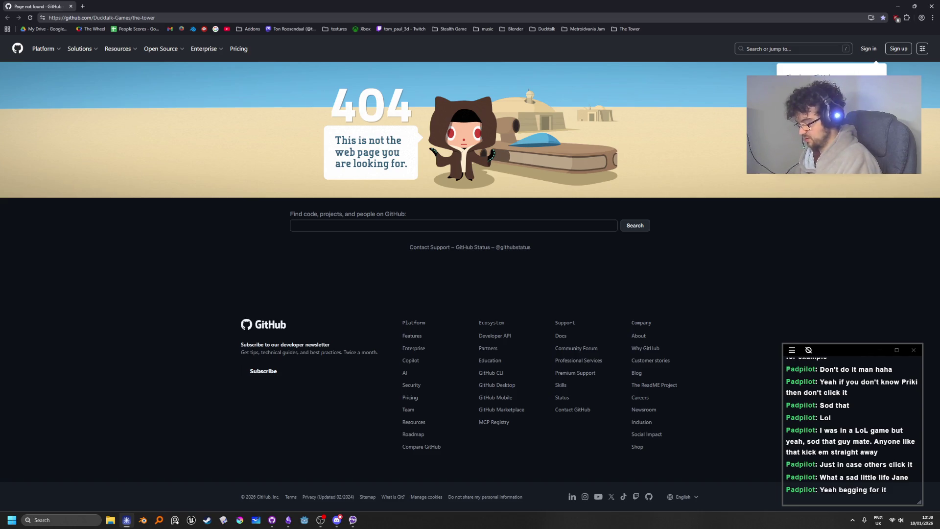
# Step: Reload the page and verify sign-in with an authenticator-app code
pyautogui.press('F5')
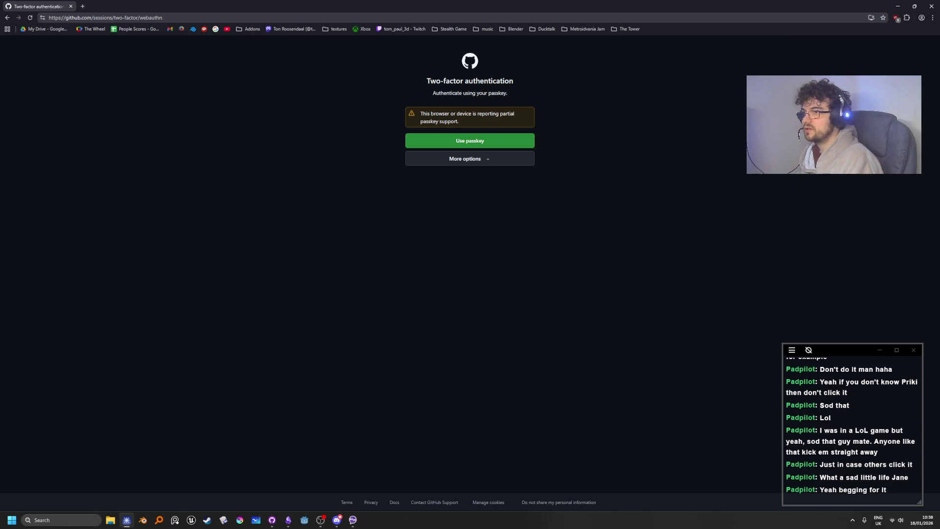
pyautogui.click(473, 163)
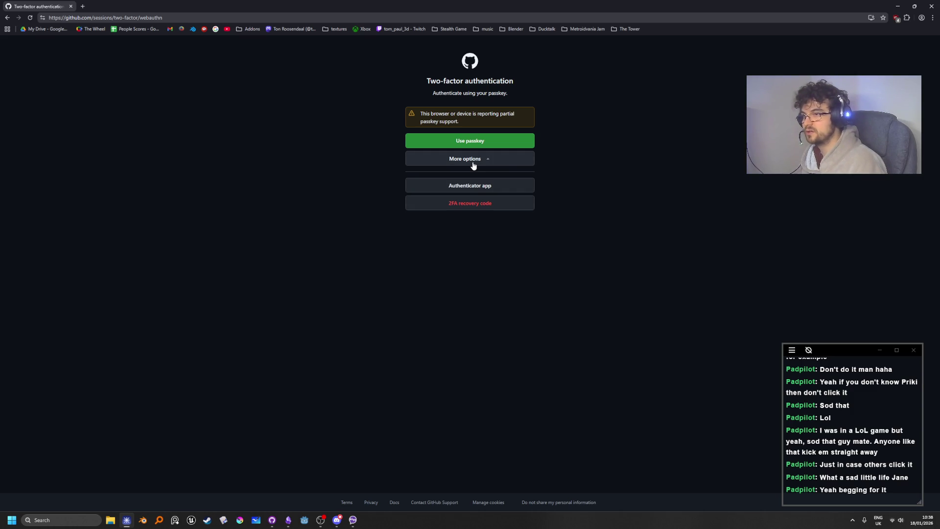
pyautogui.click(512, 184)
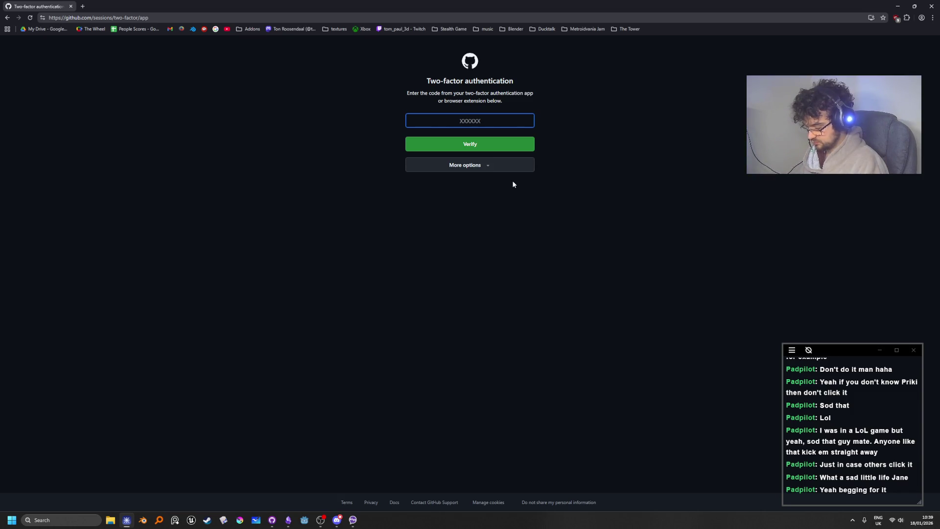
pyautogui.write('922')
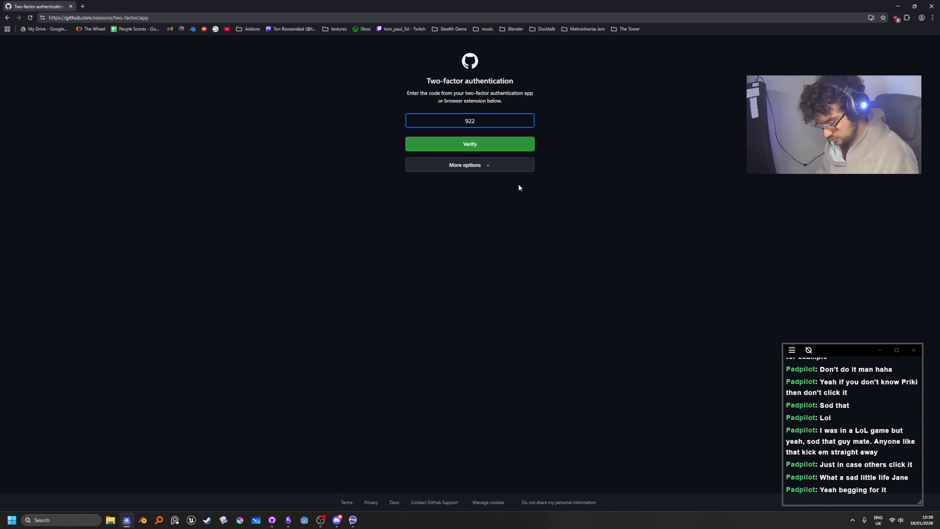
pyautogui.write('683')
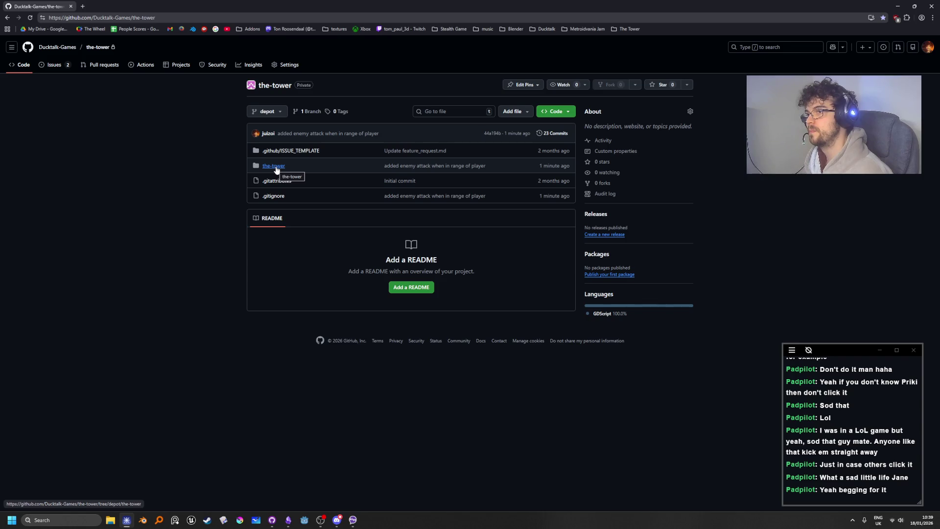
# Step: Show the-tower's two open issues, including Sword Attack Collisions
pyautogui.click(55, 65)
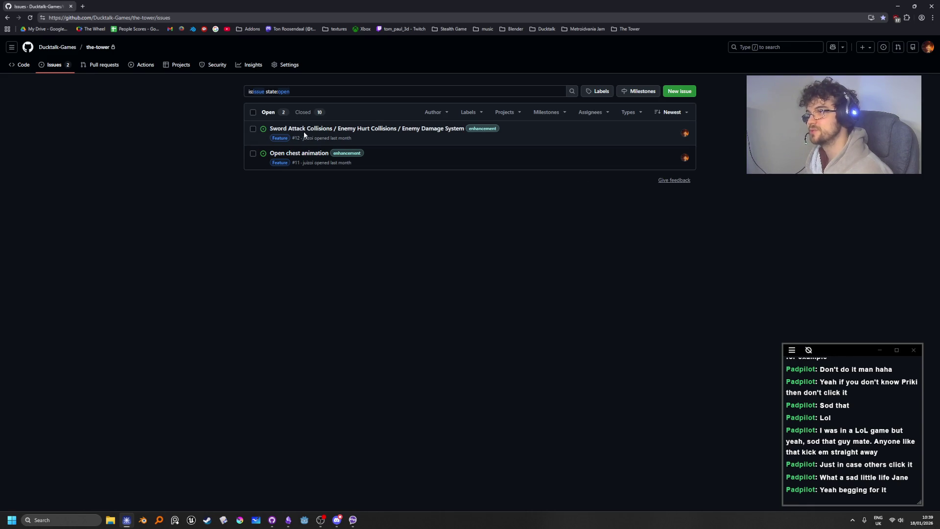
pyautogui.moveTo(373, 129)
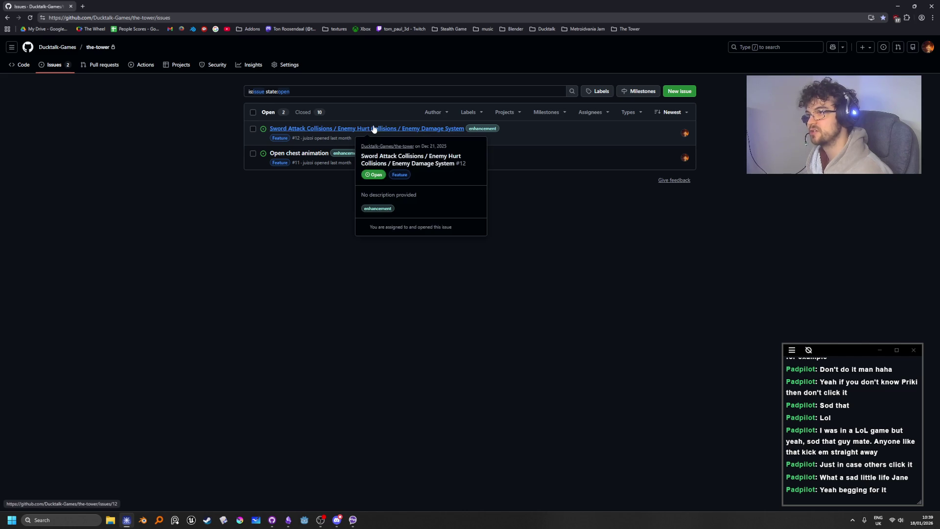